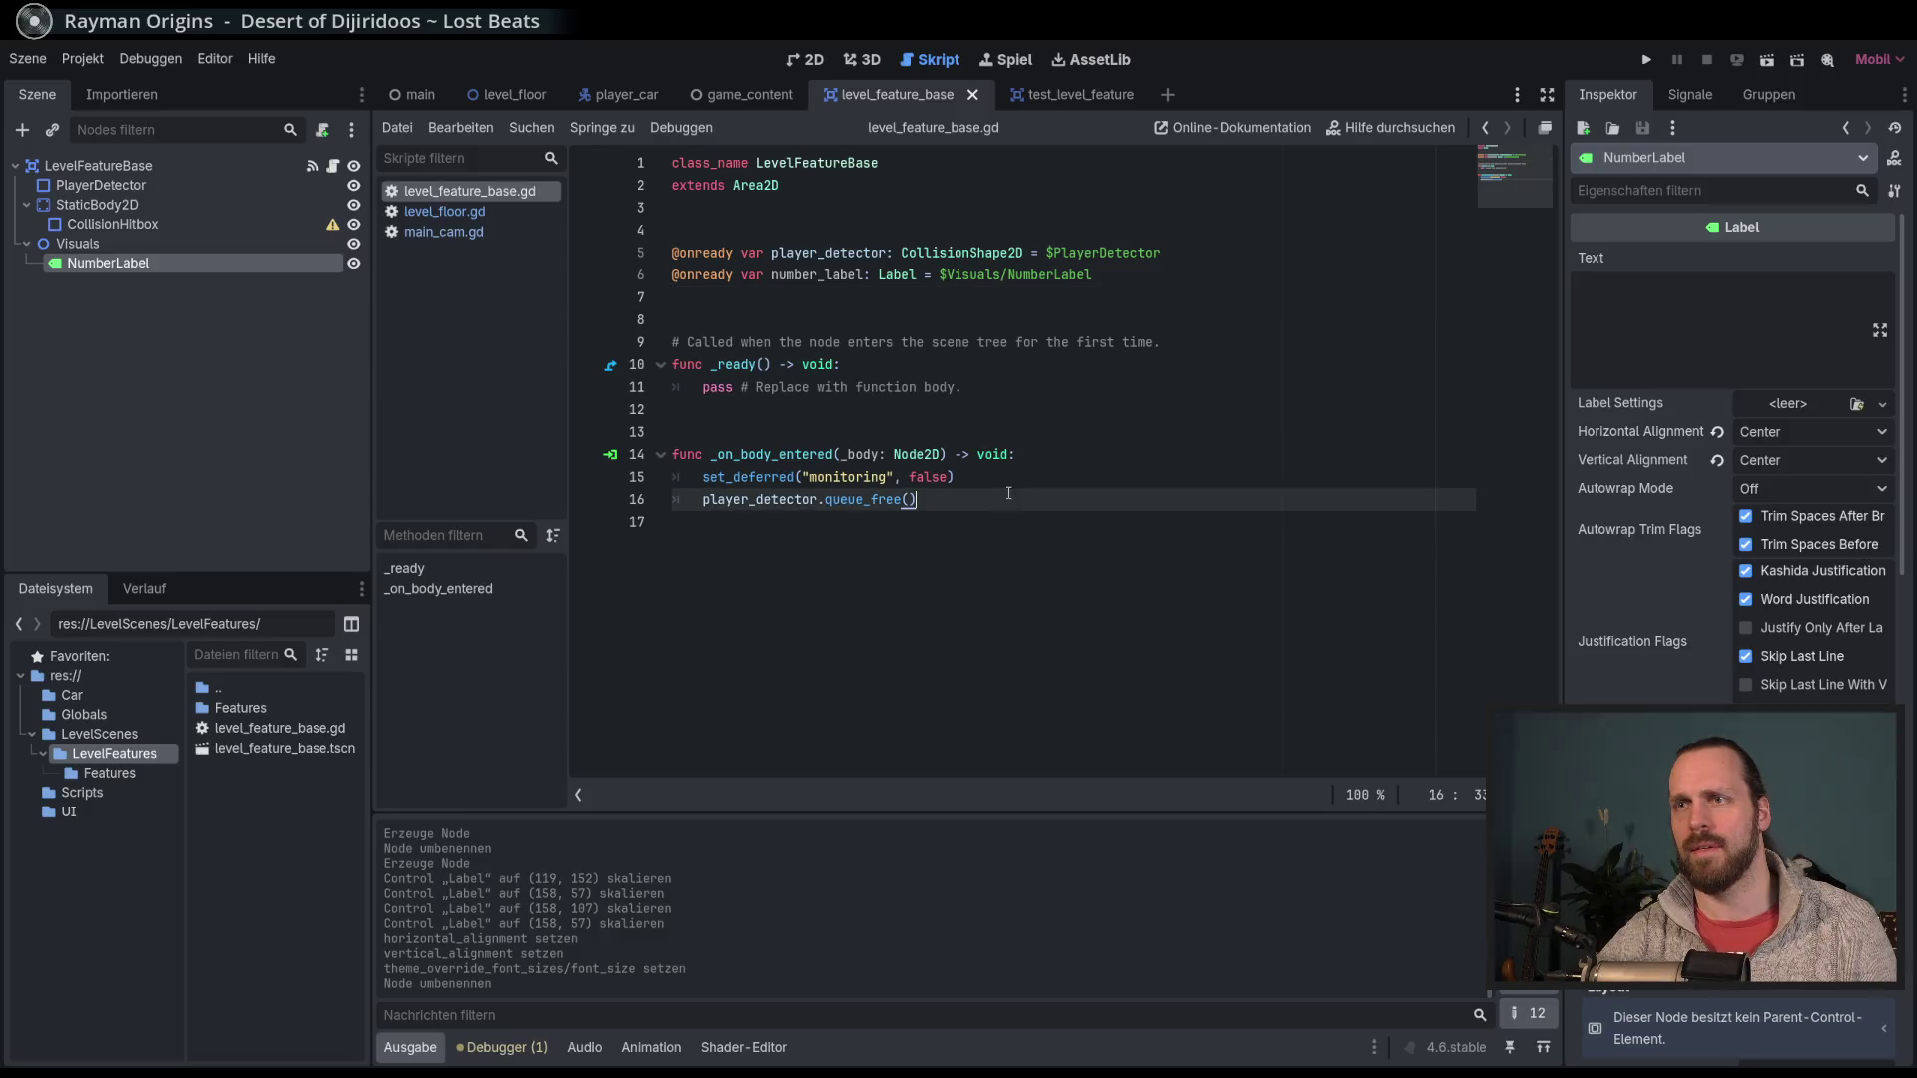
Deselect CollisionHitbox in test_level_feature, then open the LevelFeatureBase script.
left_click(1087, 100)
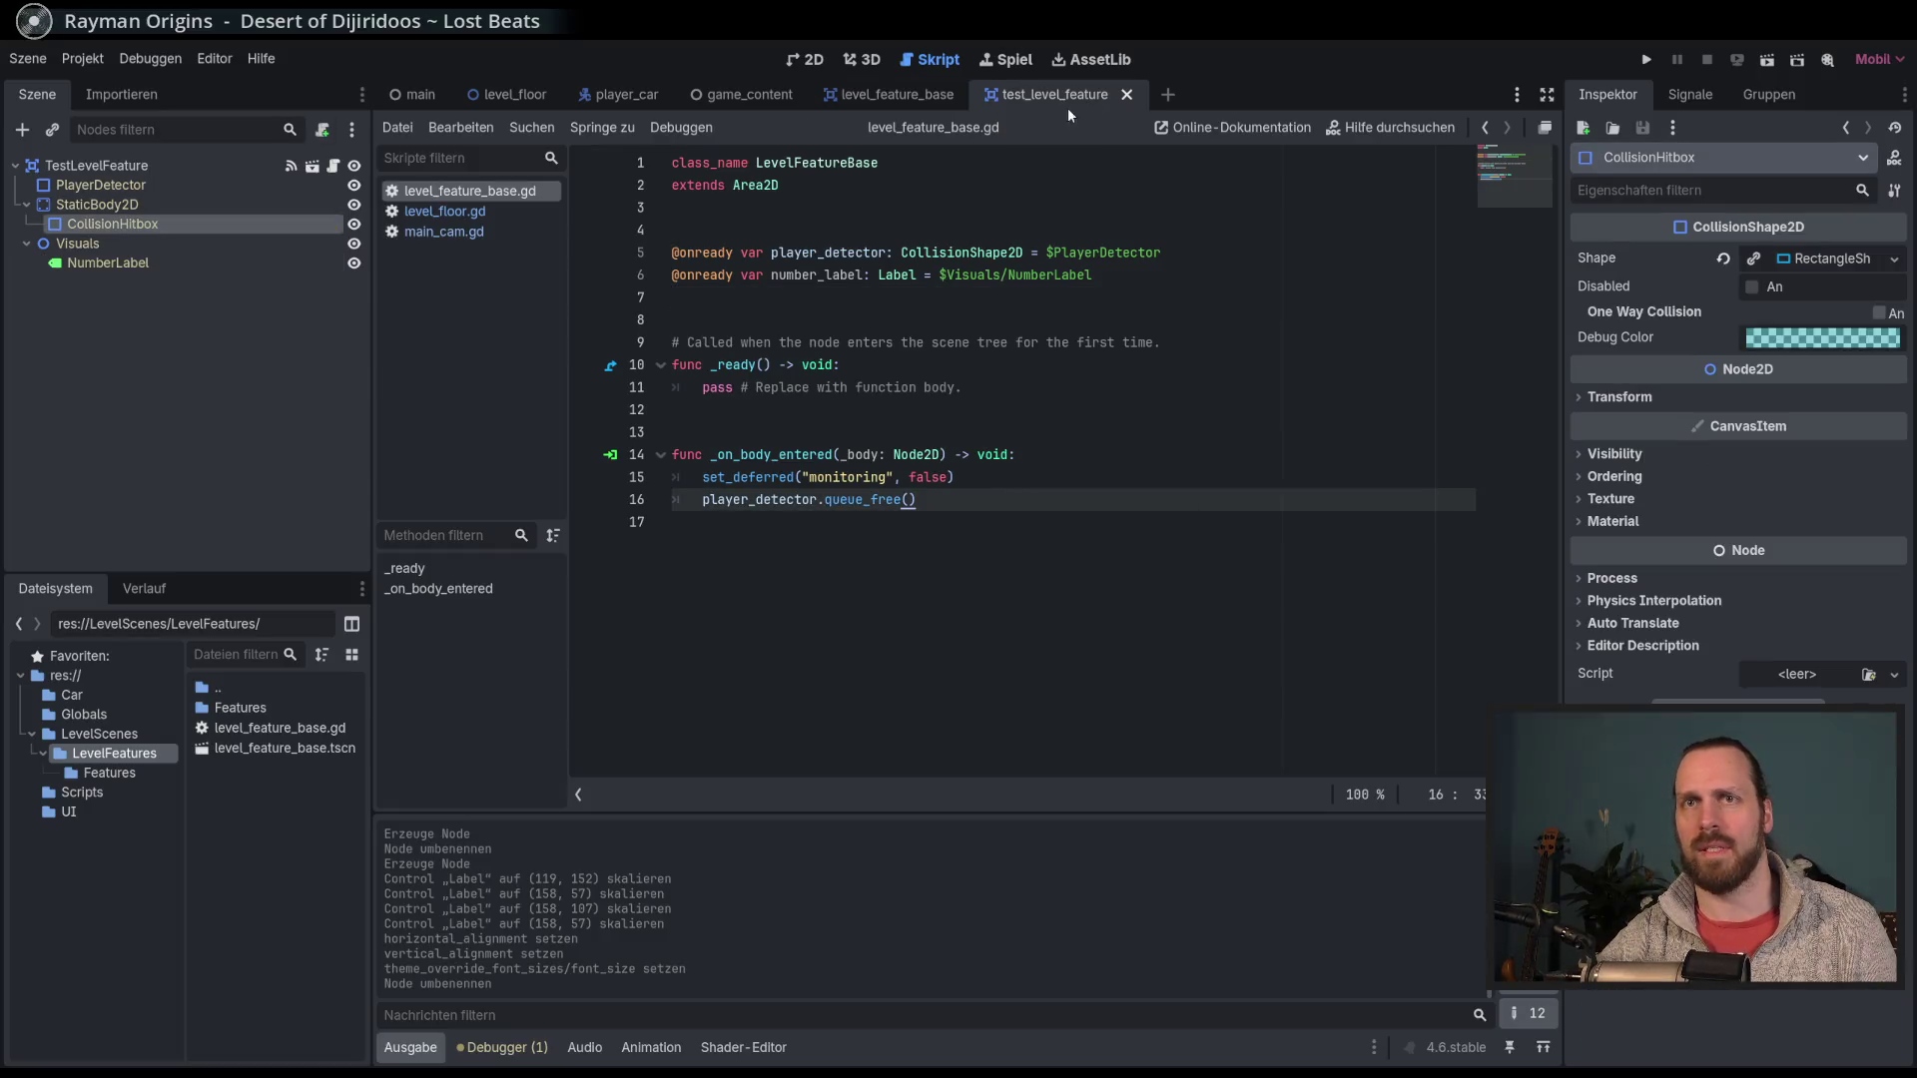
left_click(279, 343)
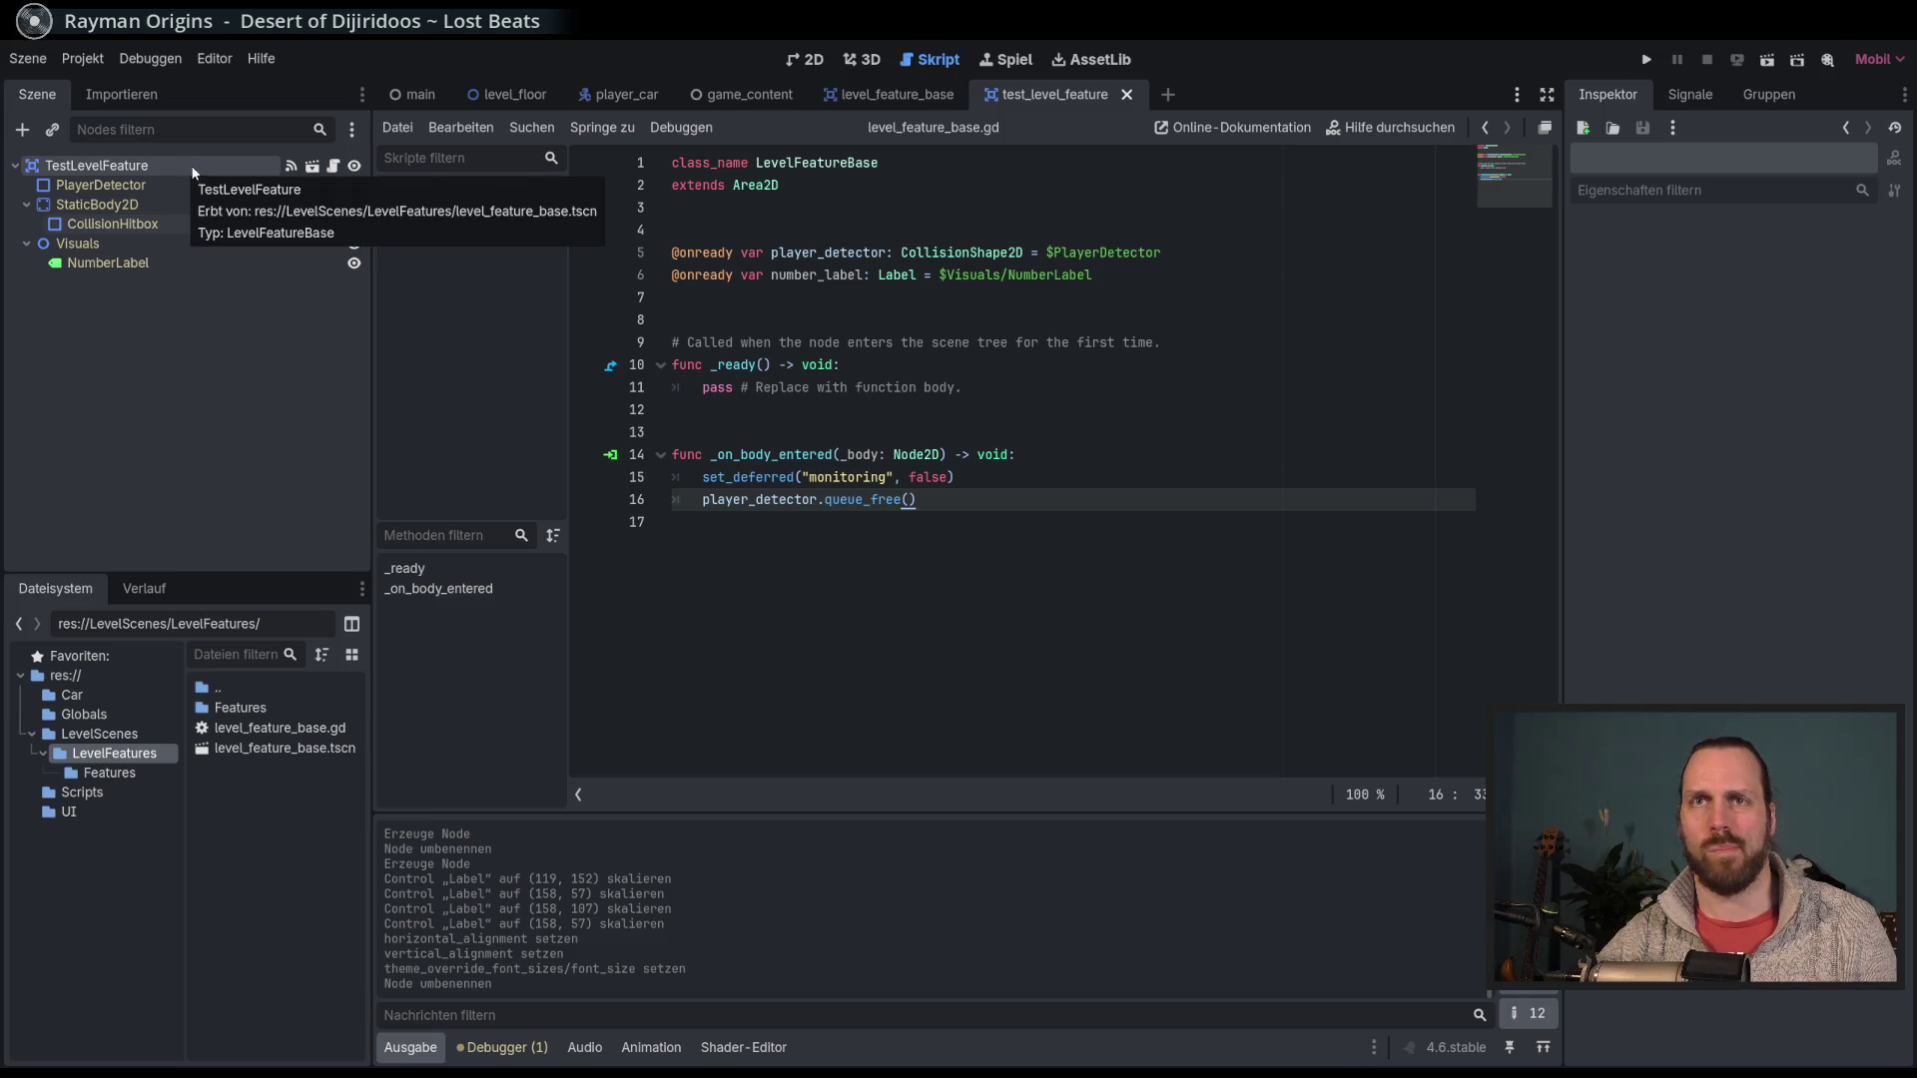
left_click(333, 166)
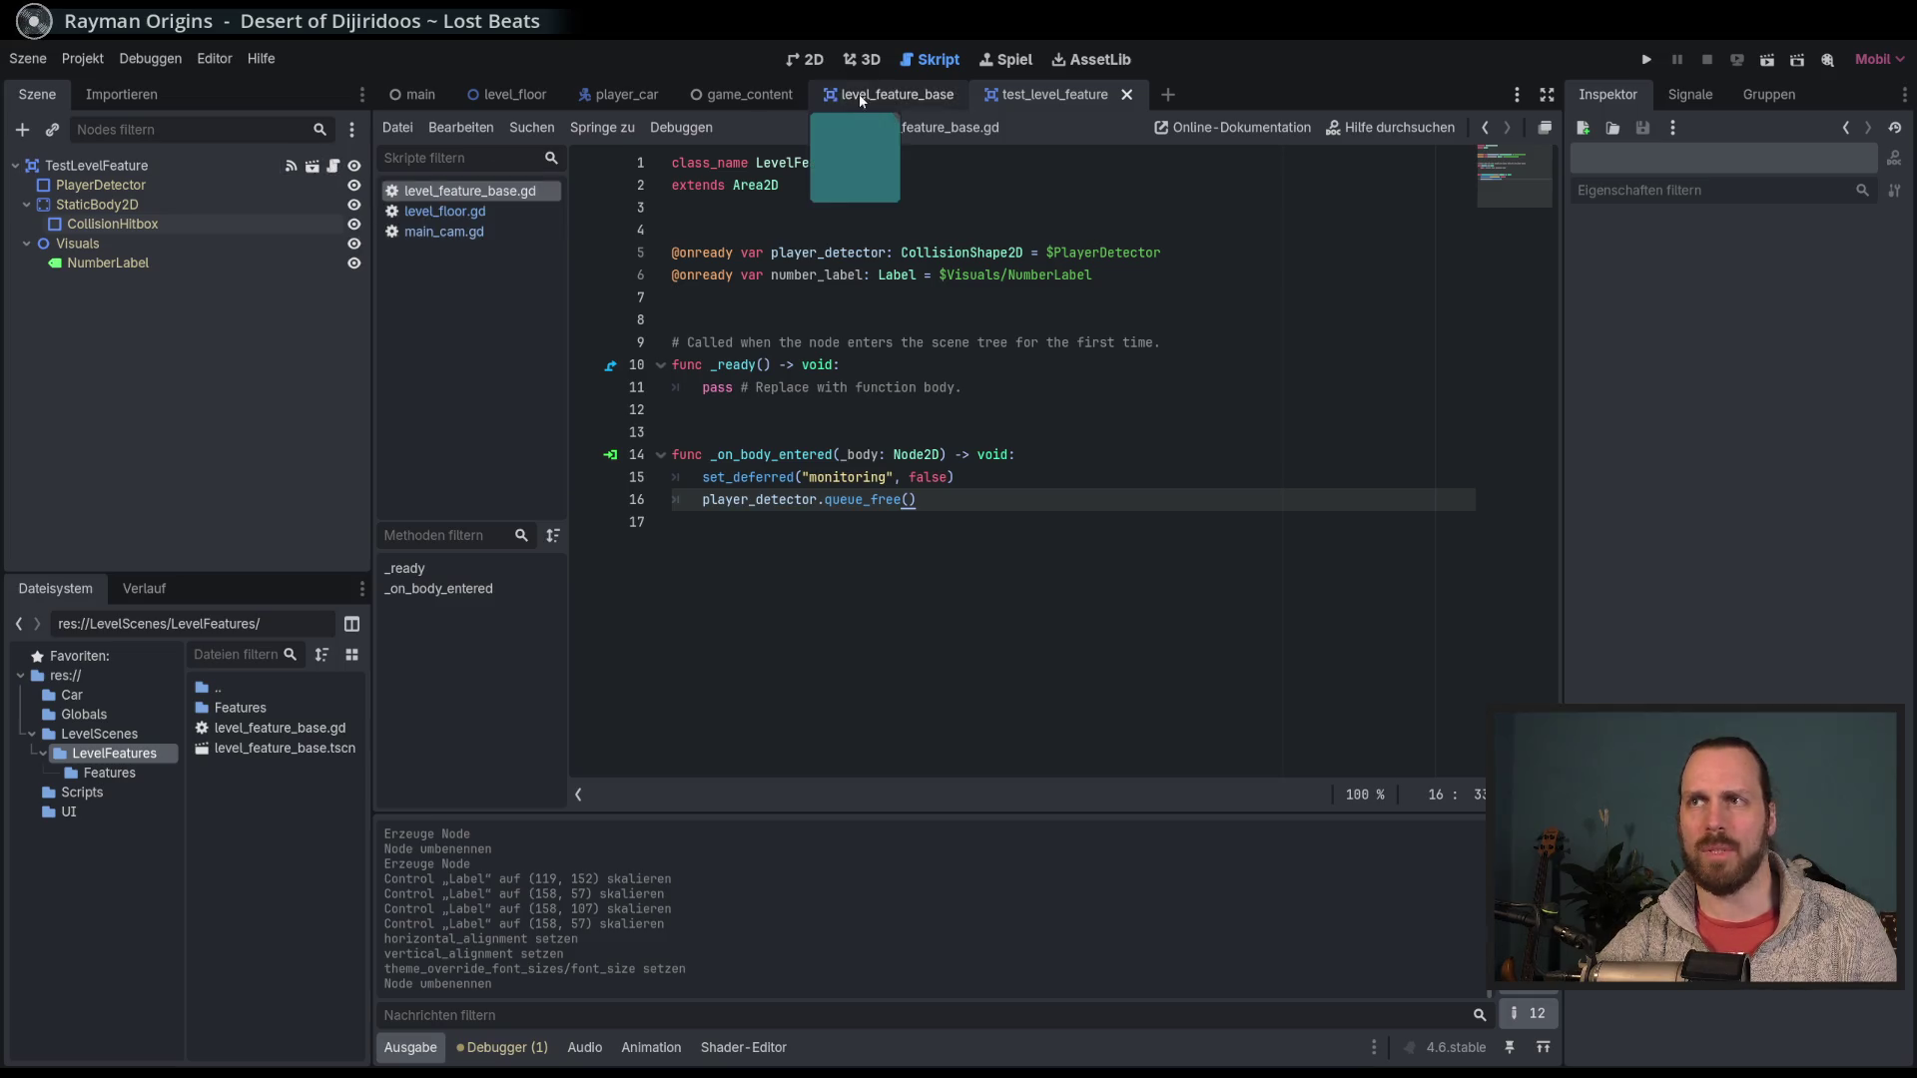
left_click(338, 168)
Write _on_body_entered with set_deferred("monitoring", false) and player_detector.queue_free().
left_click(1073, 518)
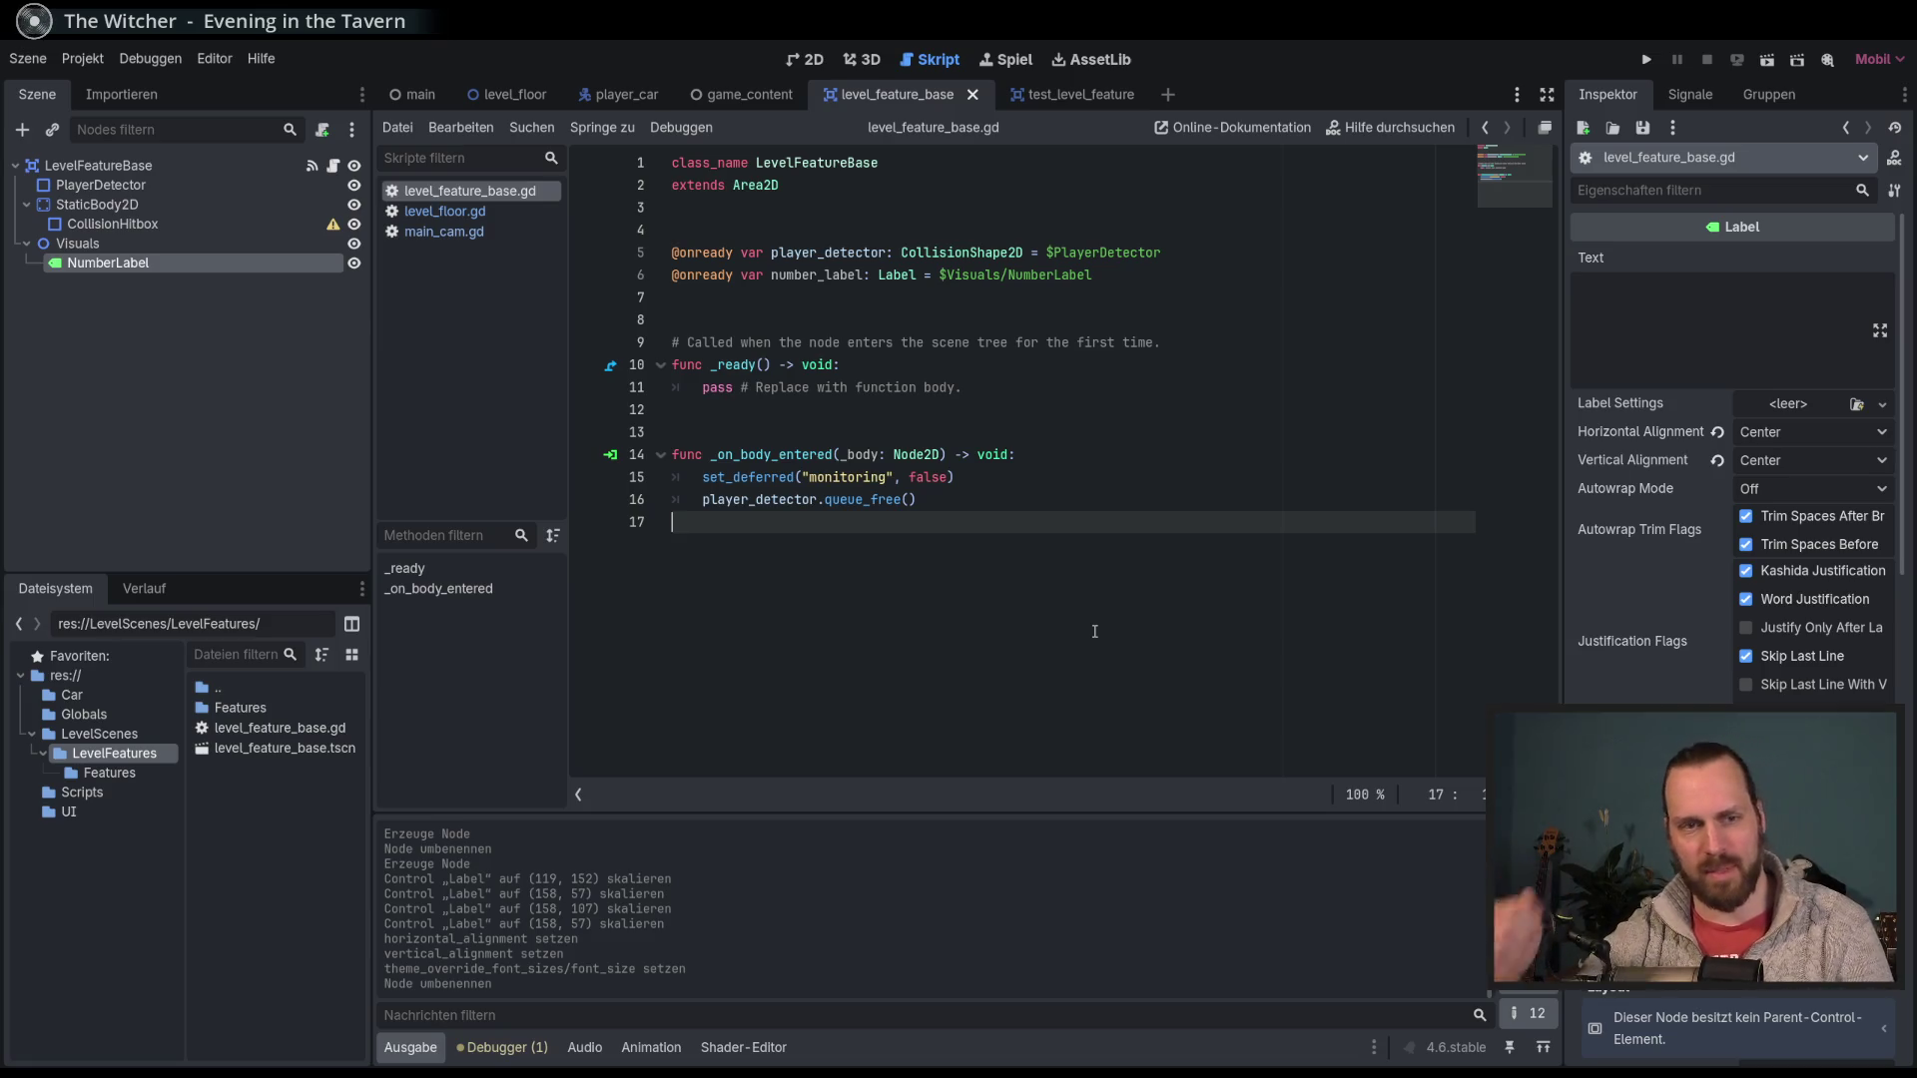
left_click(1087, 481)
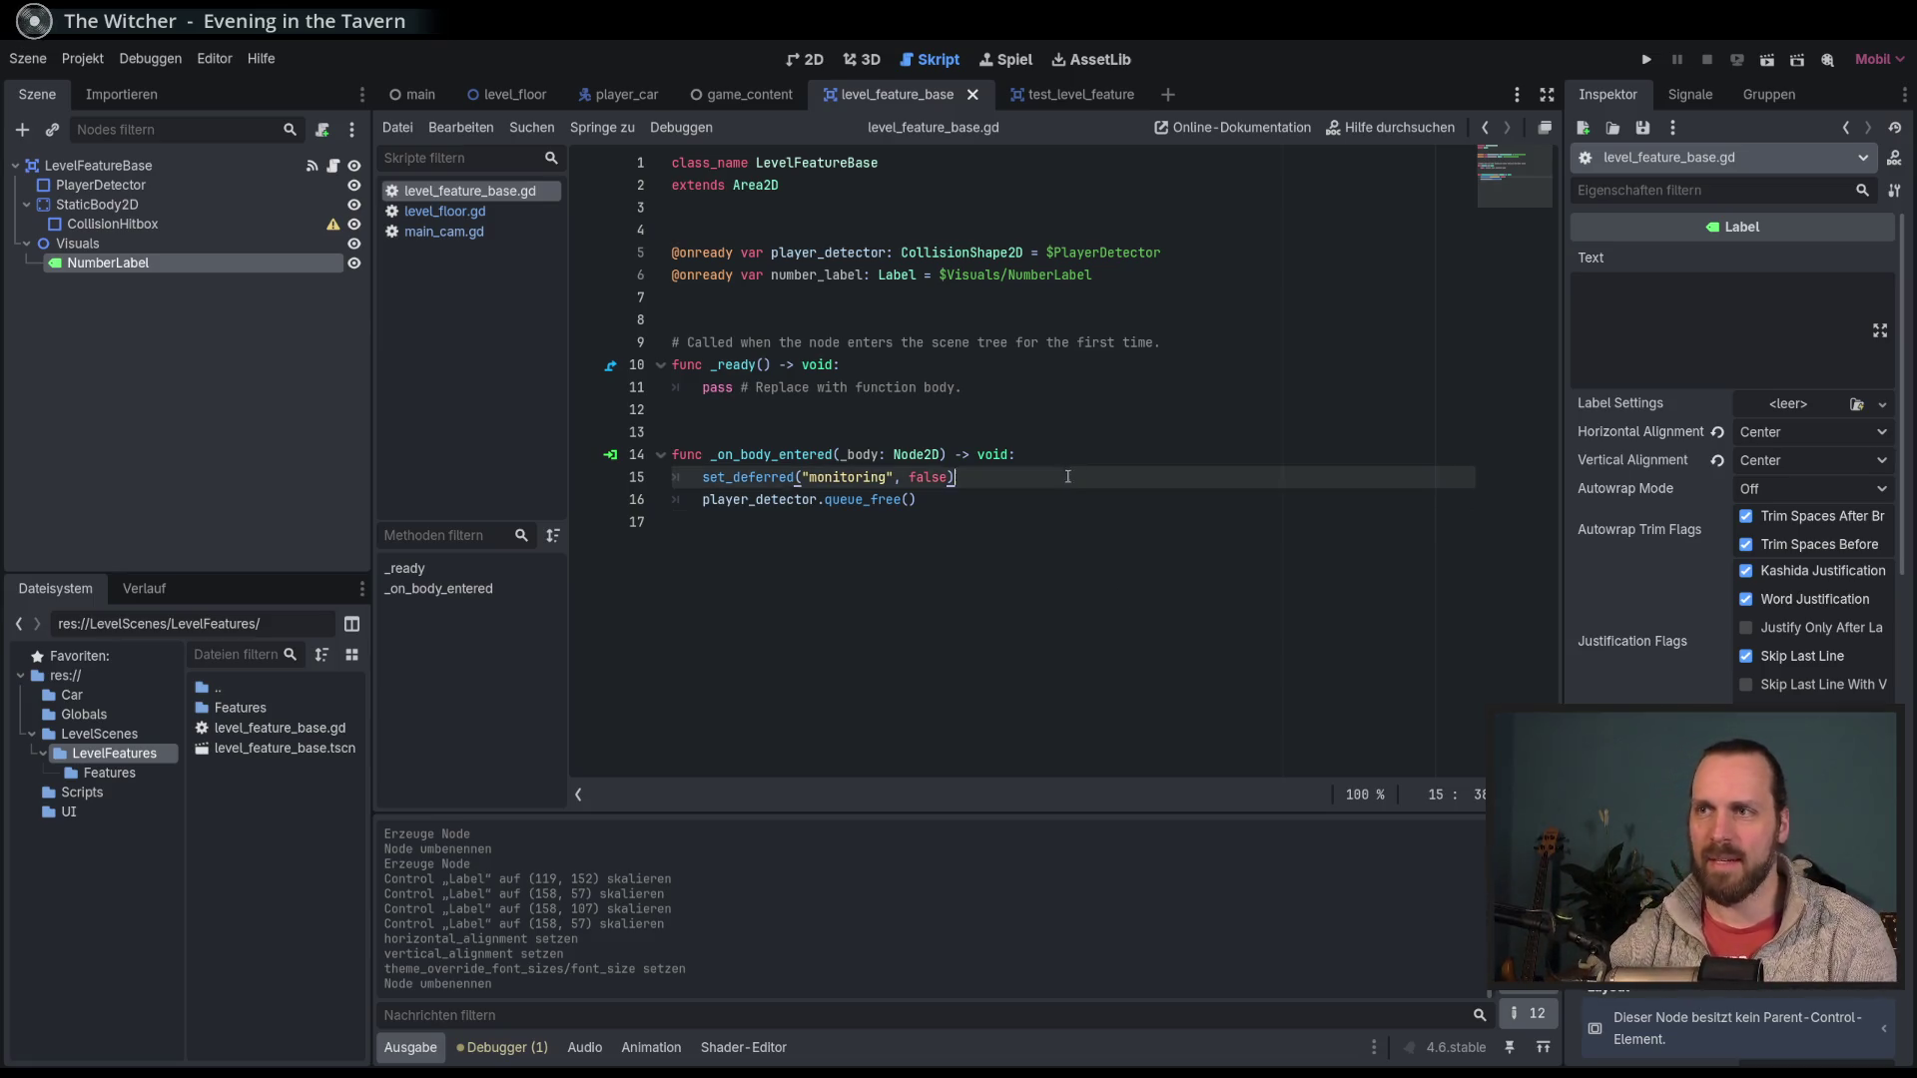
left_click(1088, 505)
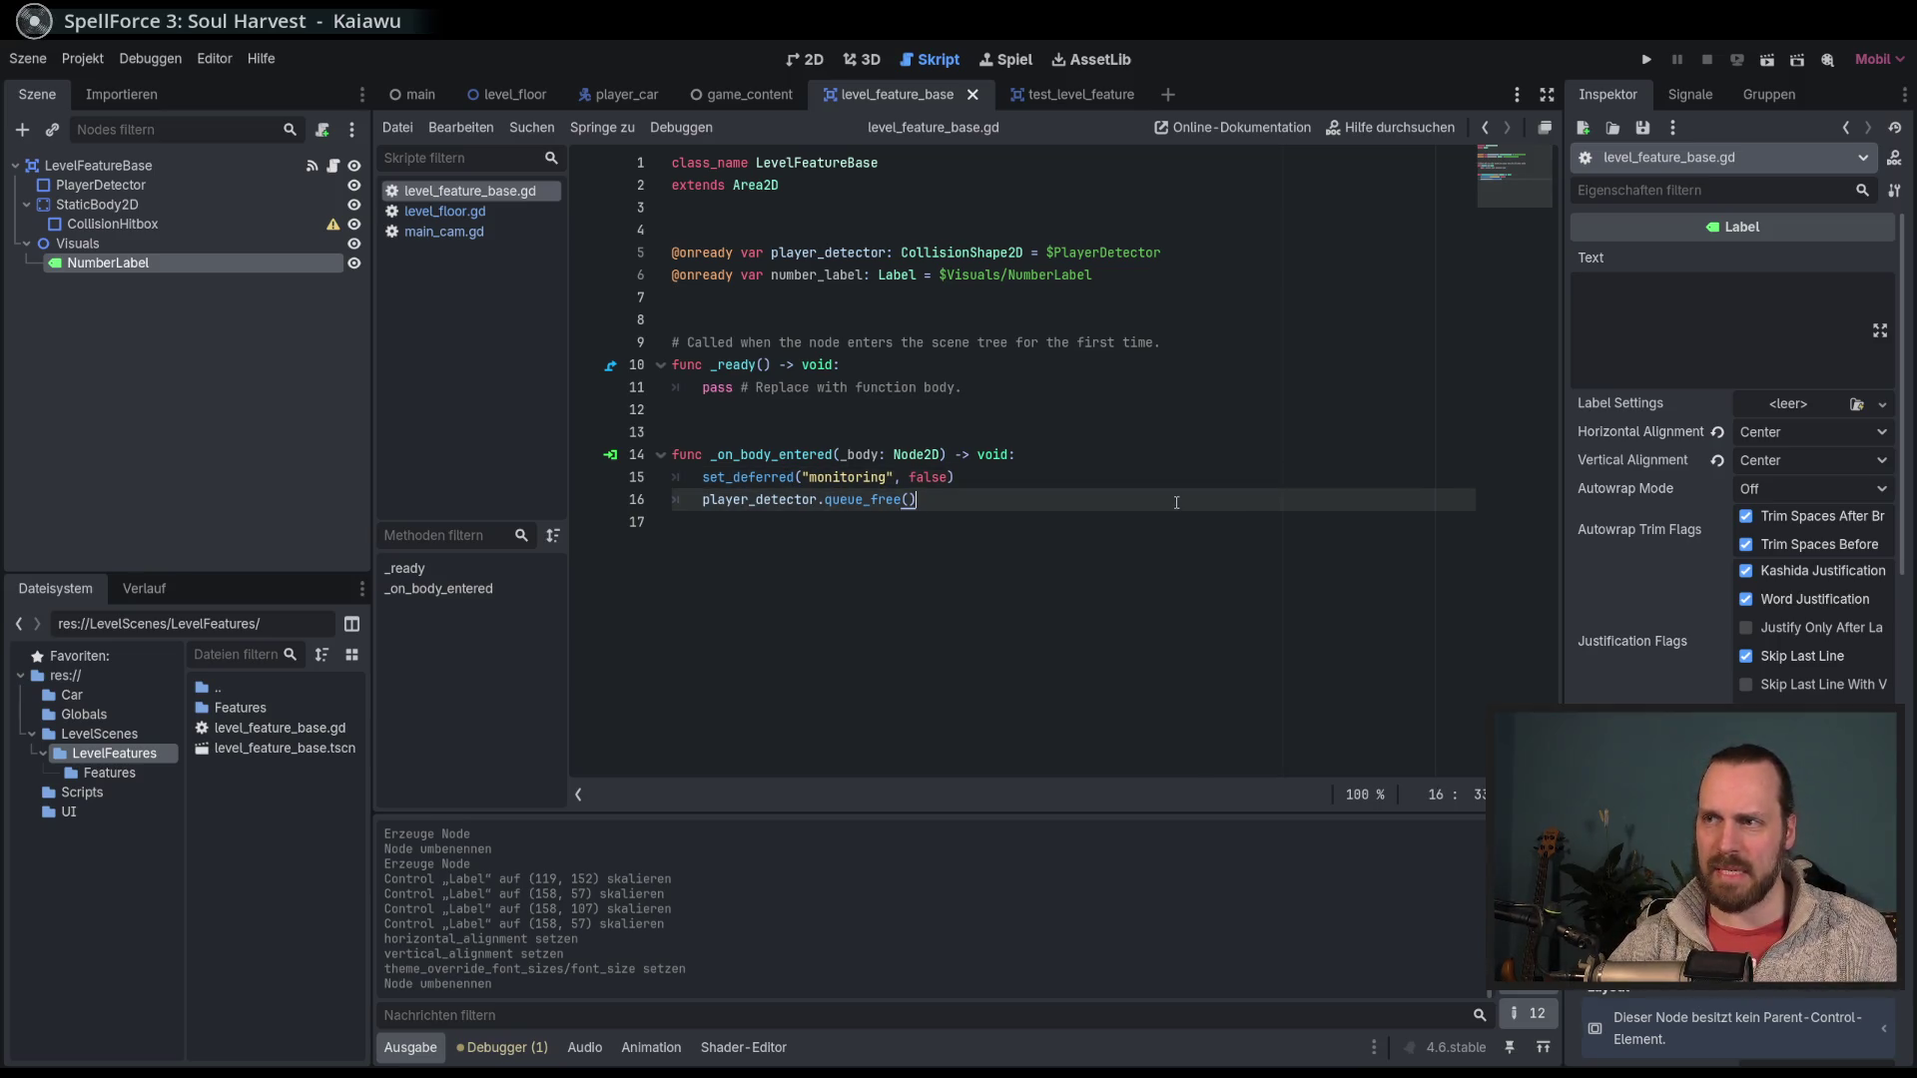
left_click(1178, 488)
left_click(1177, 506)
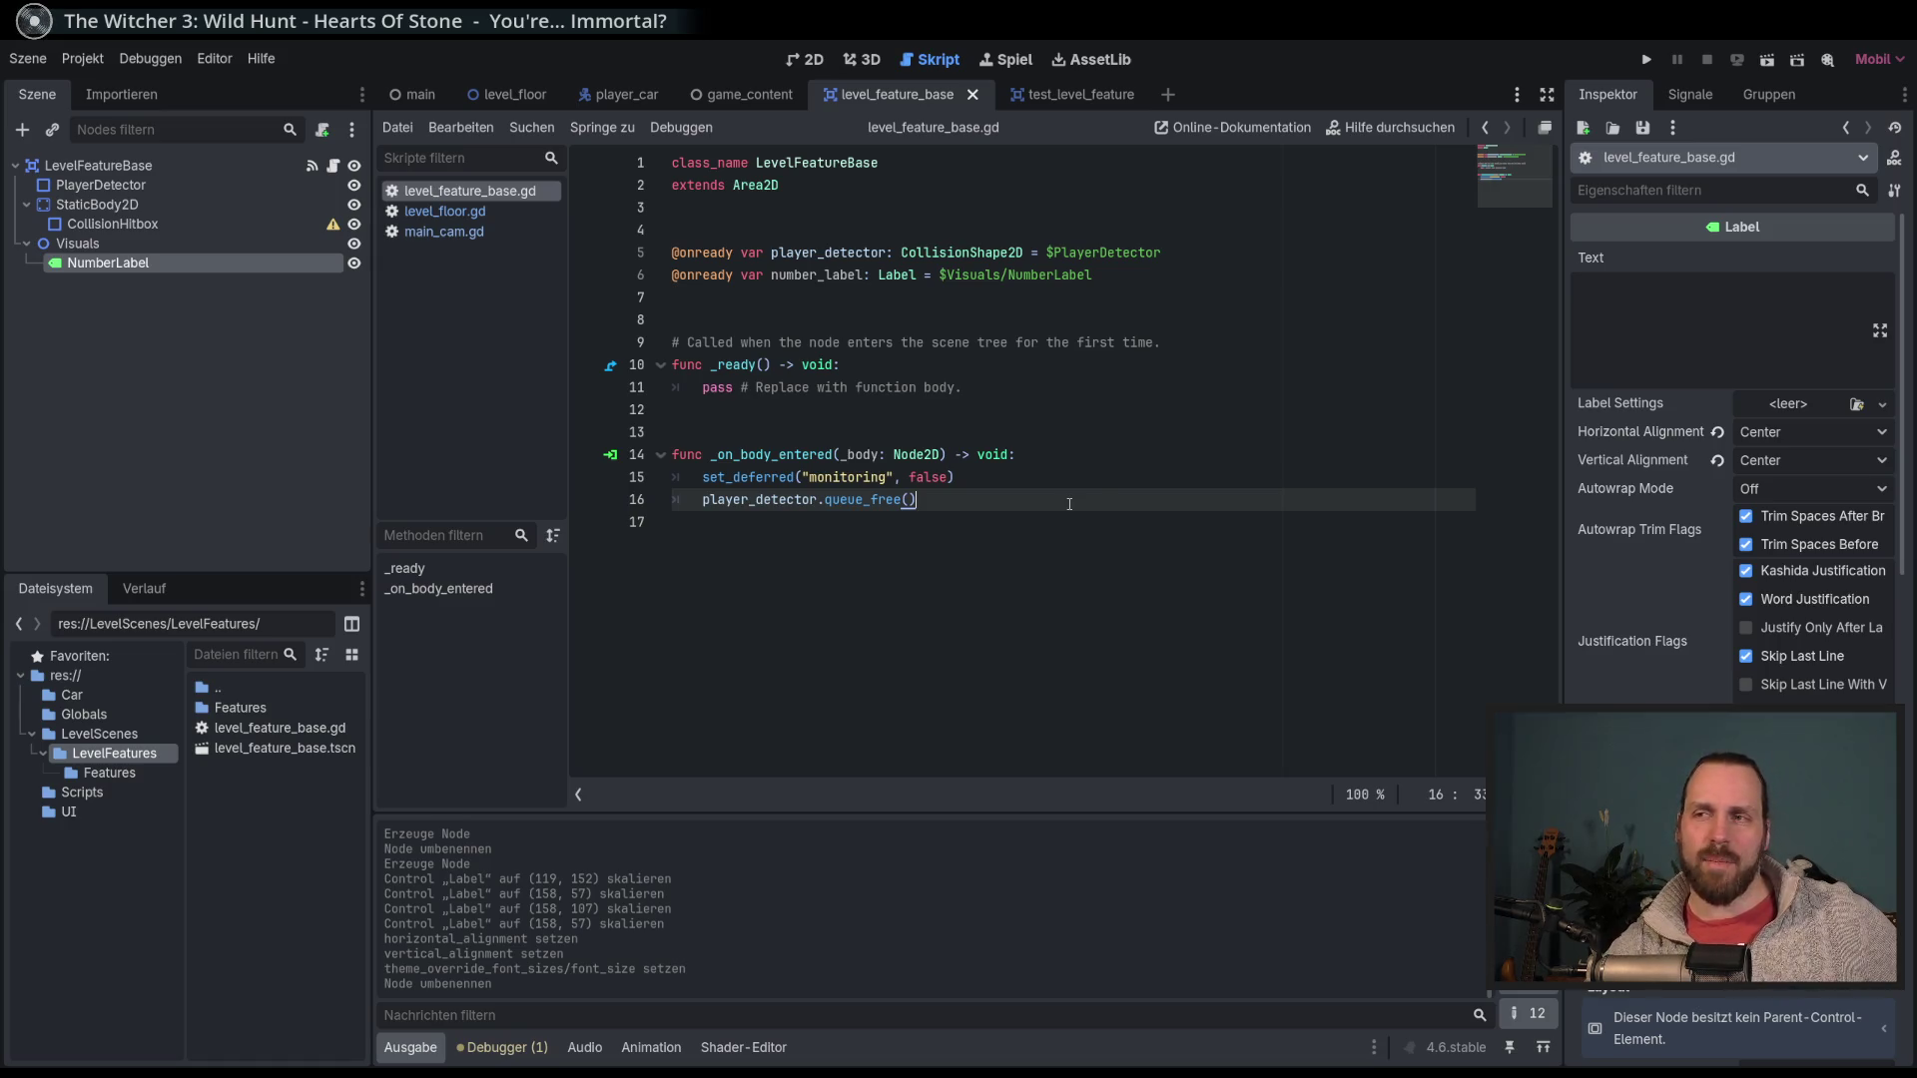
left_click(1116, 457)
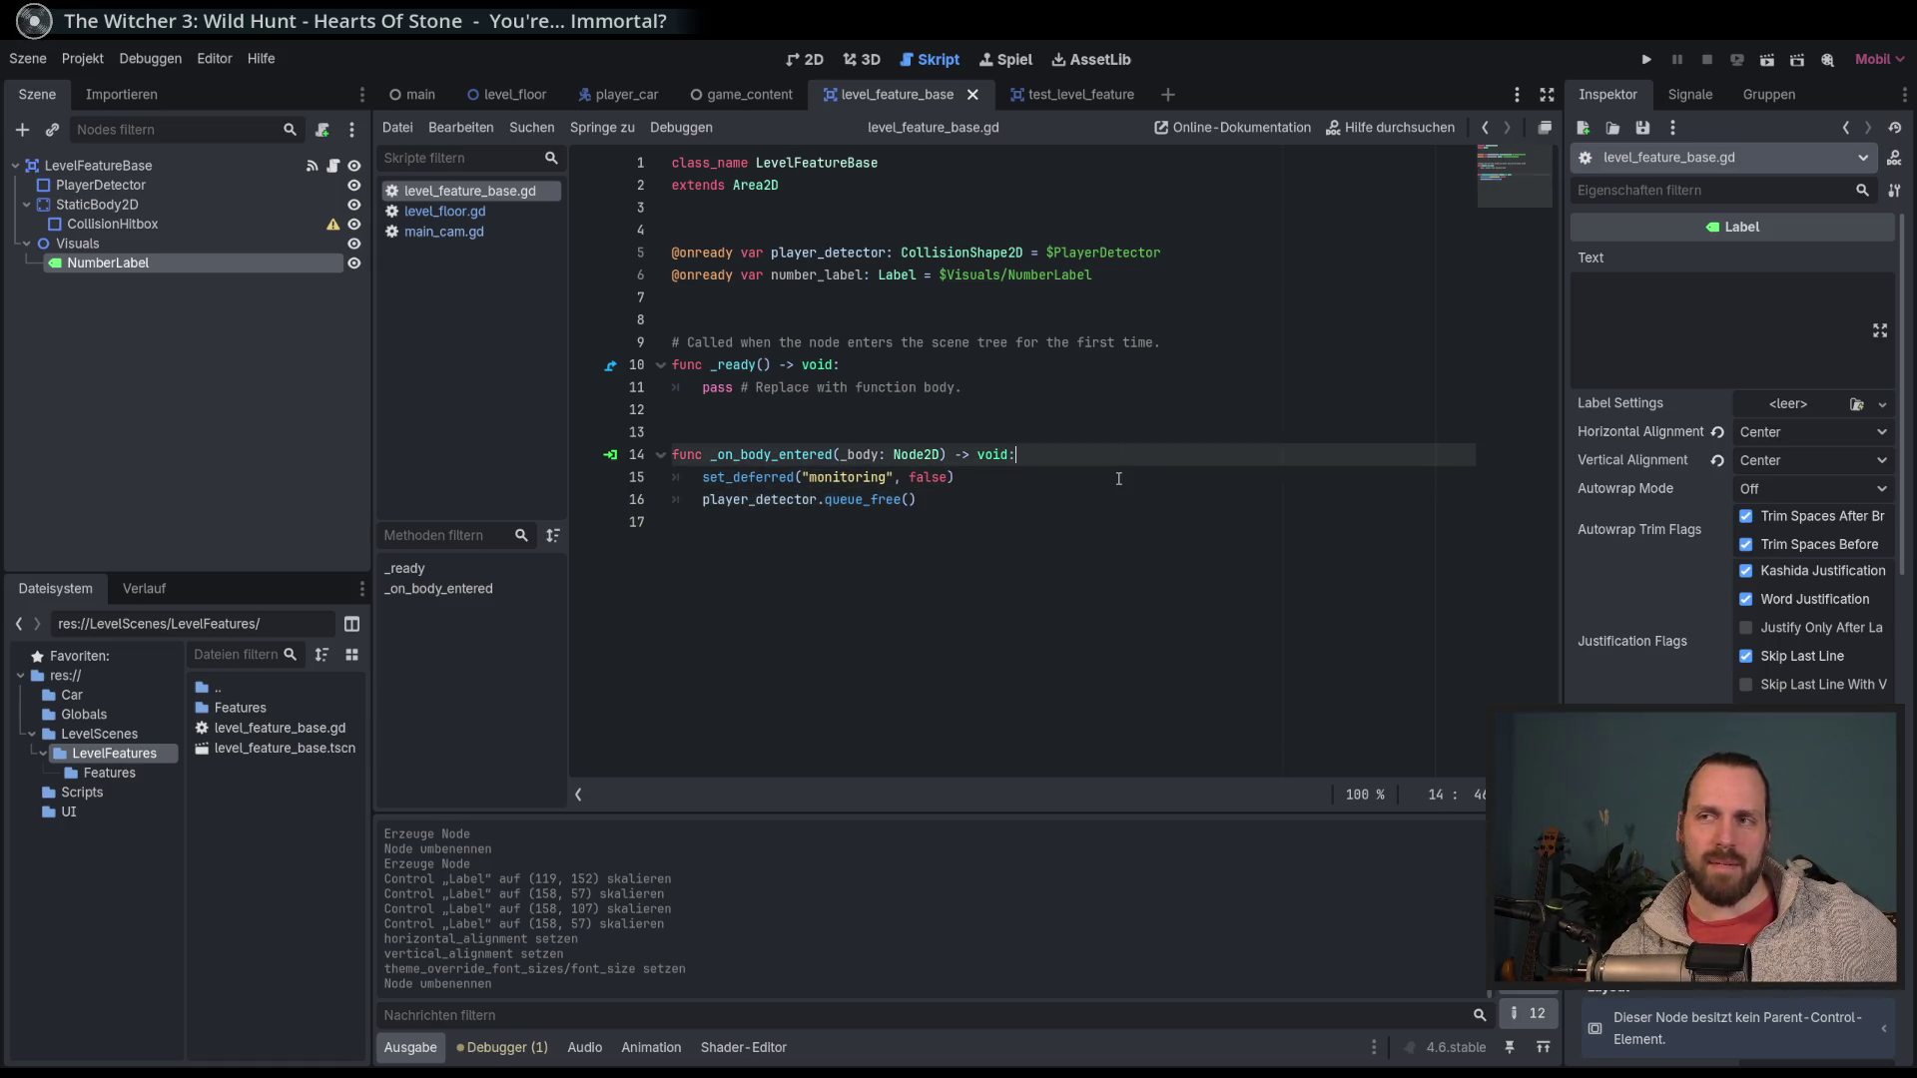
left_click(1124, 489)
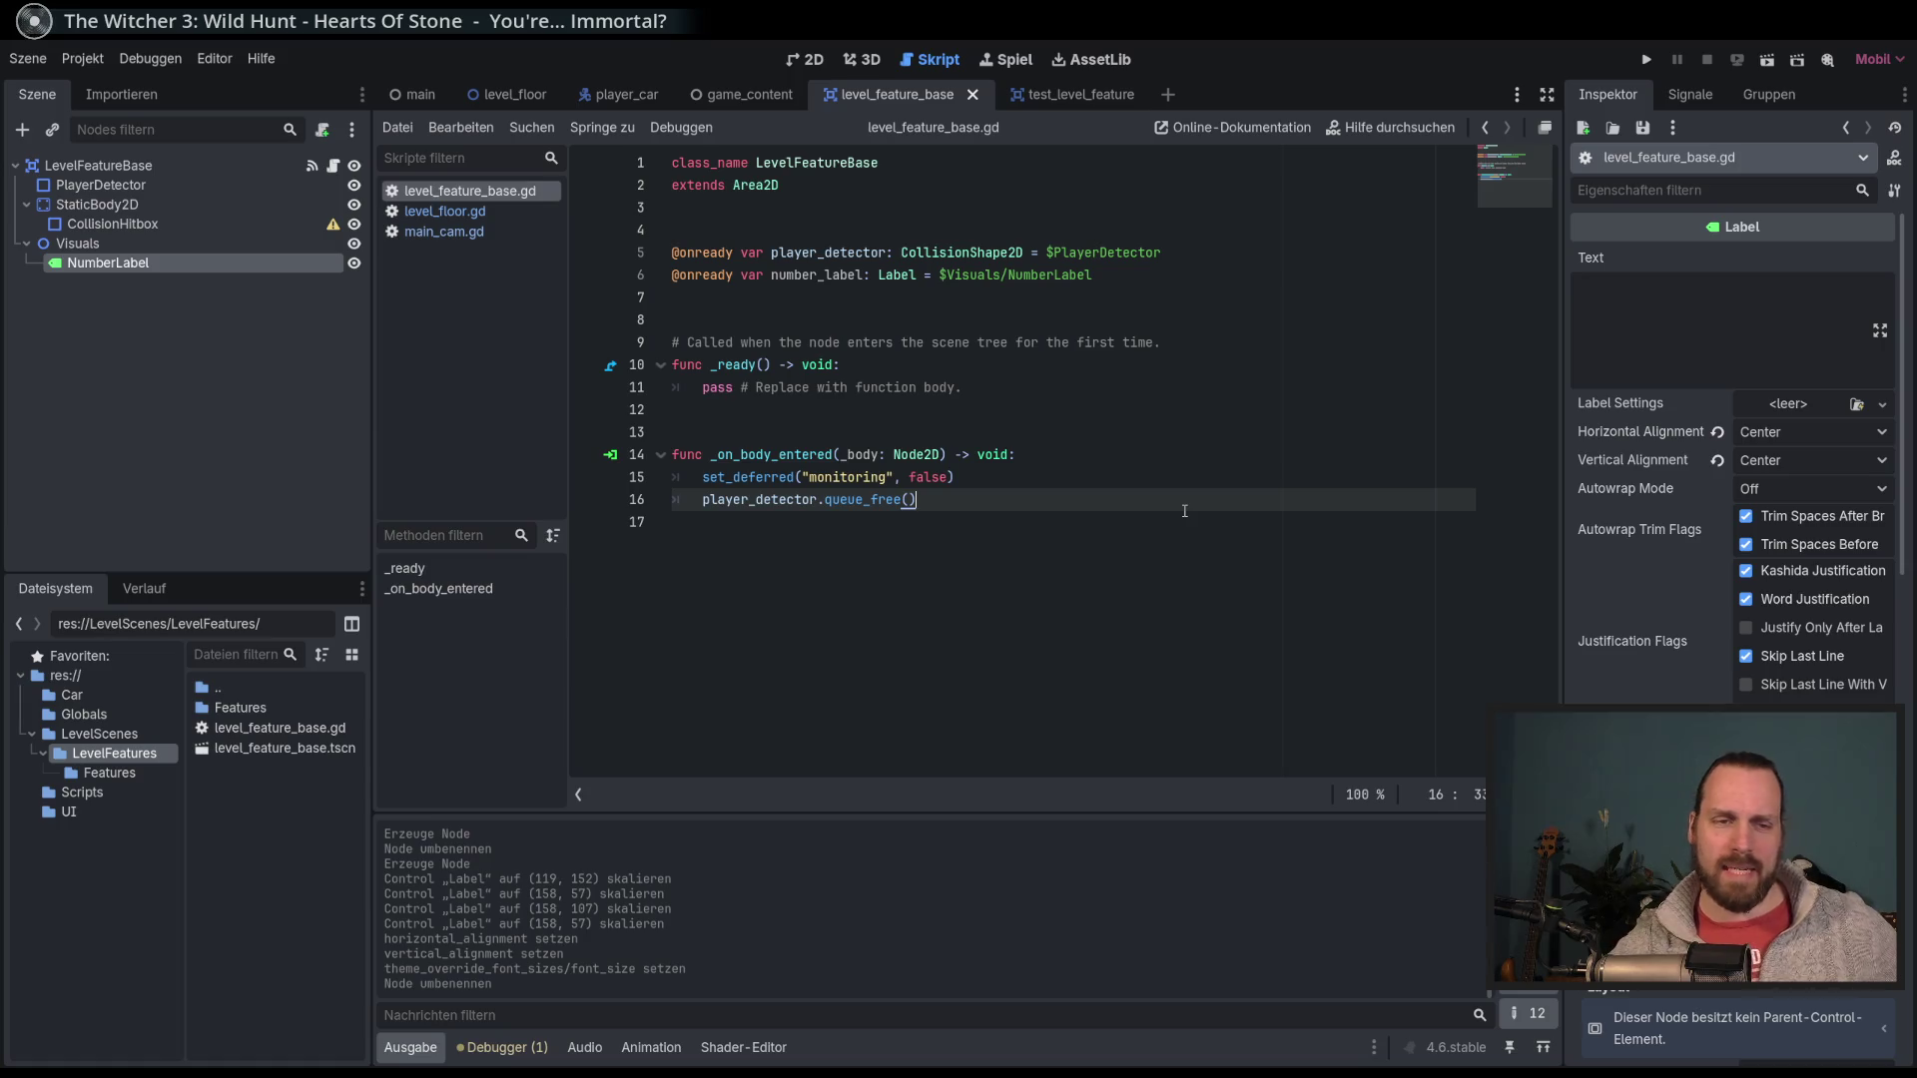
left_click(1115, 493)
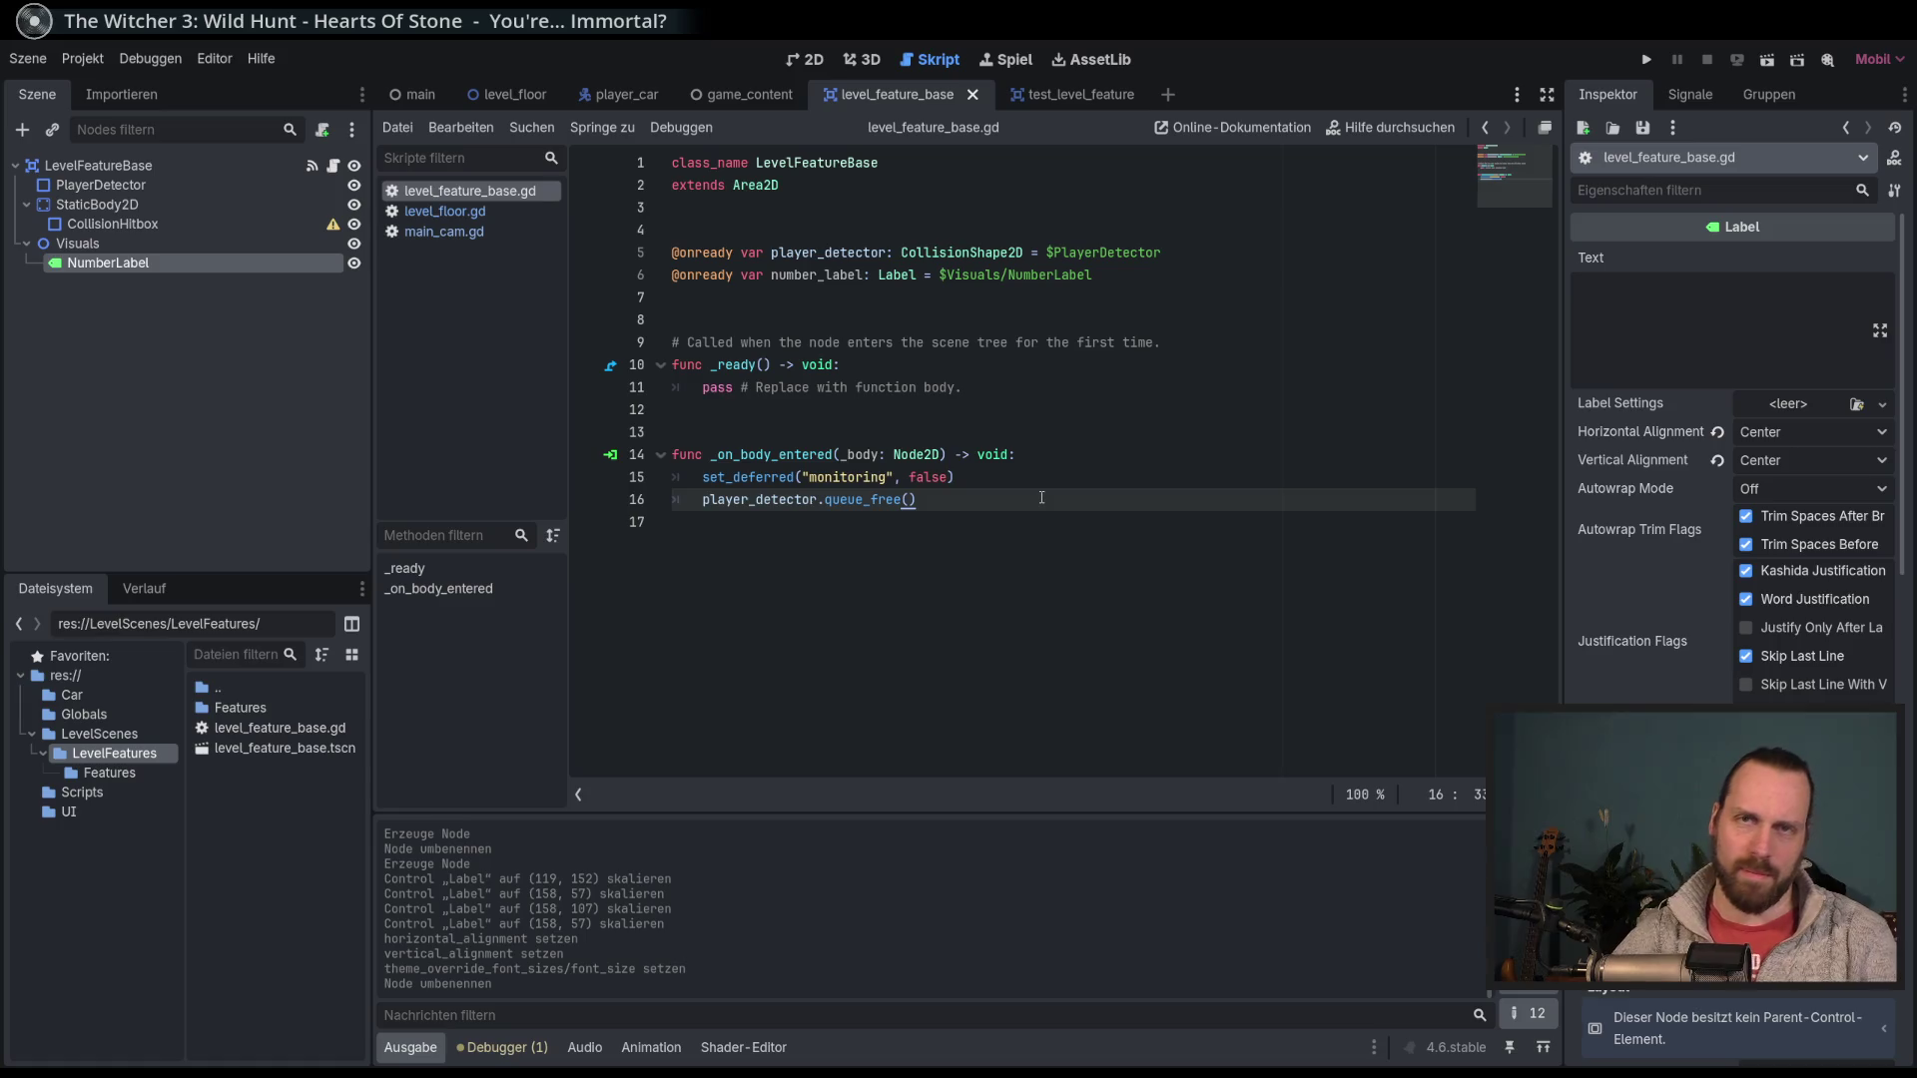
Run the project with F5, then restart it to watch the car trigger the AUA logs.
key("F5")
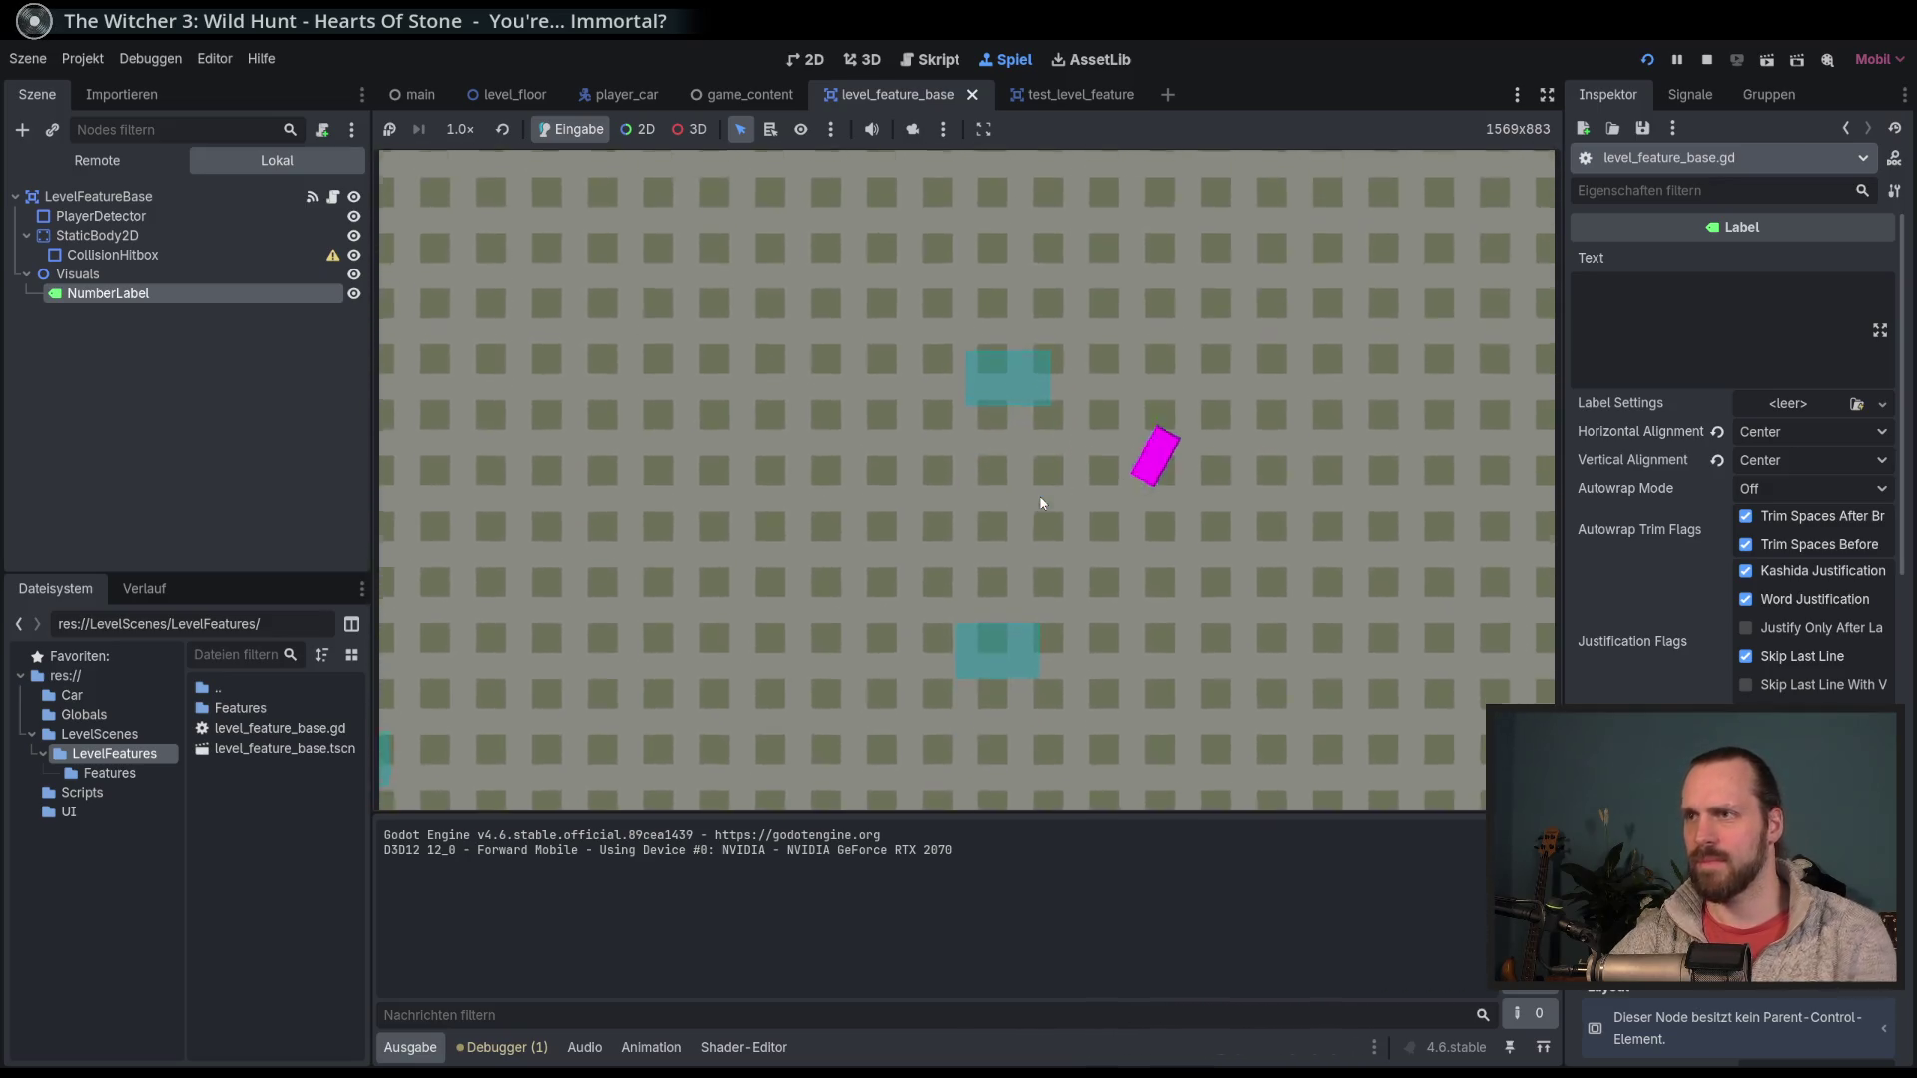
key("F5")
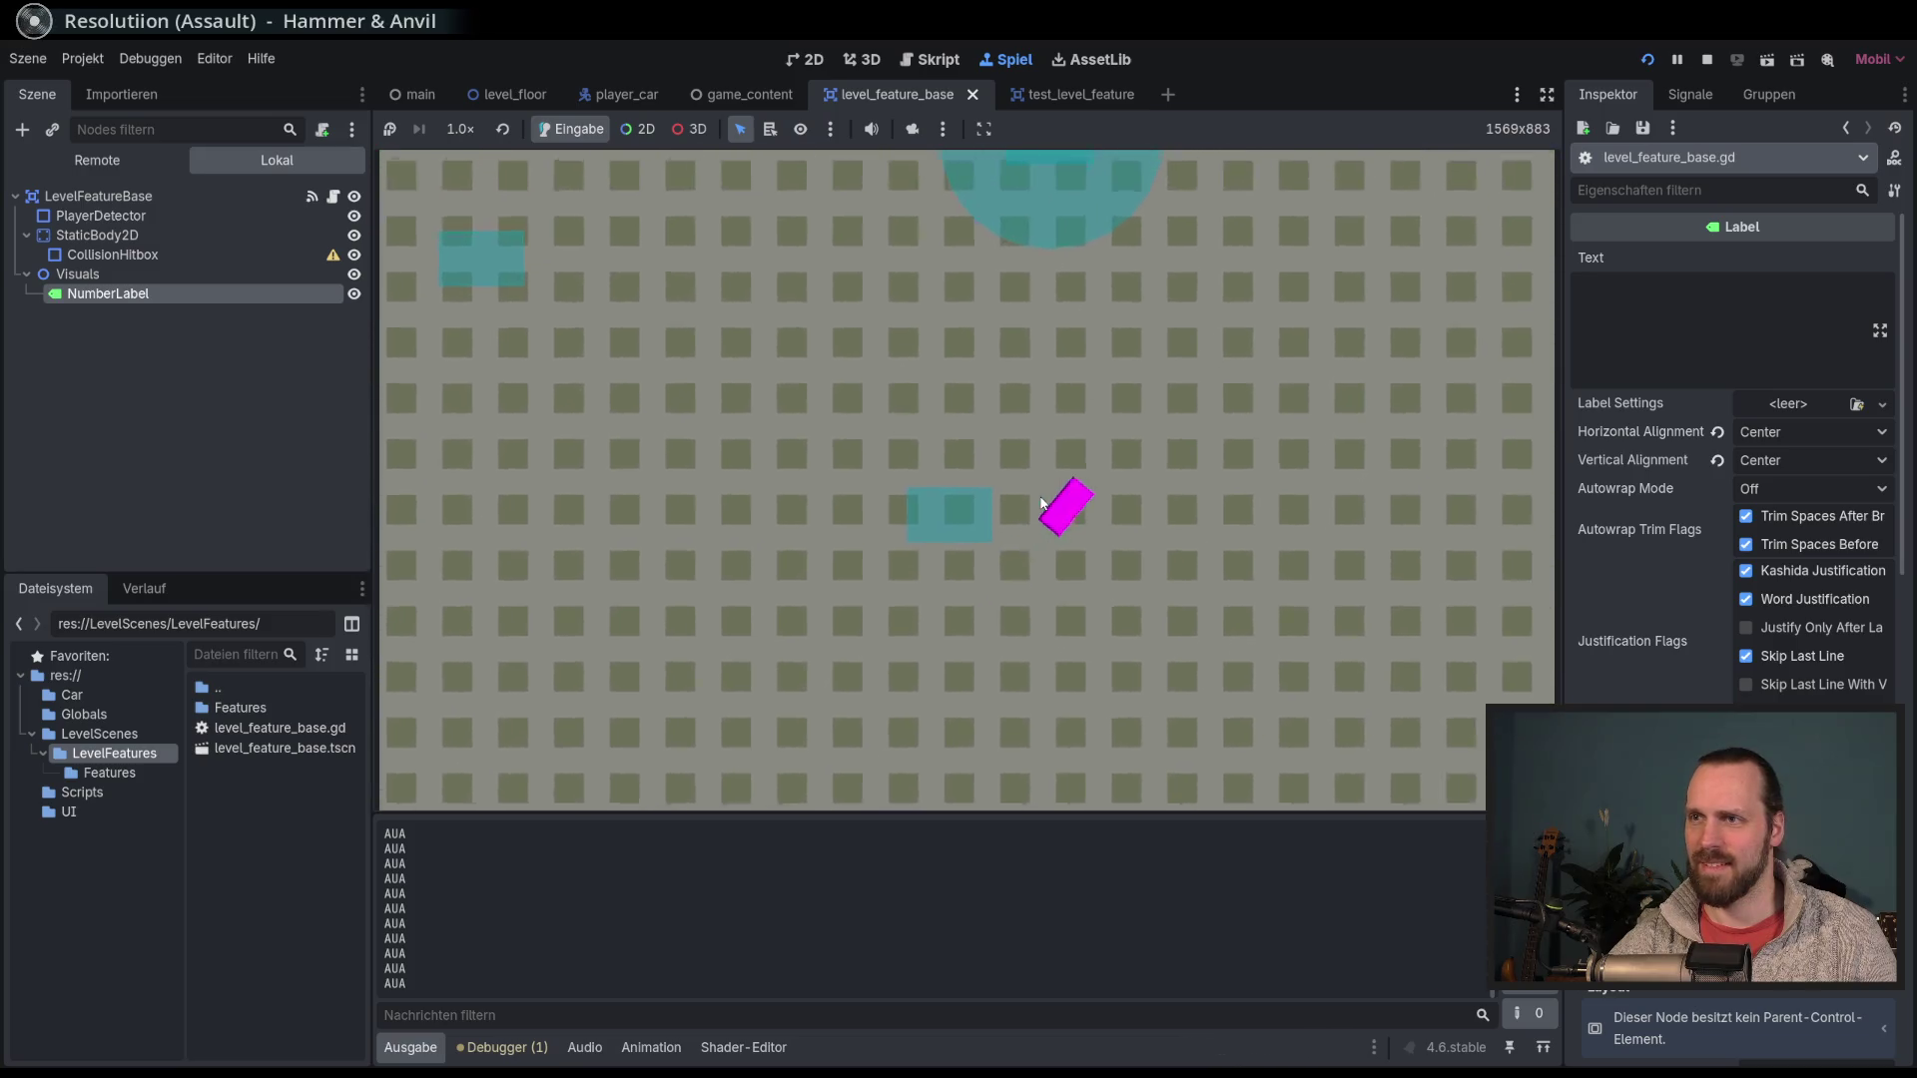
Stop the running game with F8 and return to level_feature_base.gd.
key("F8")
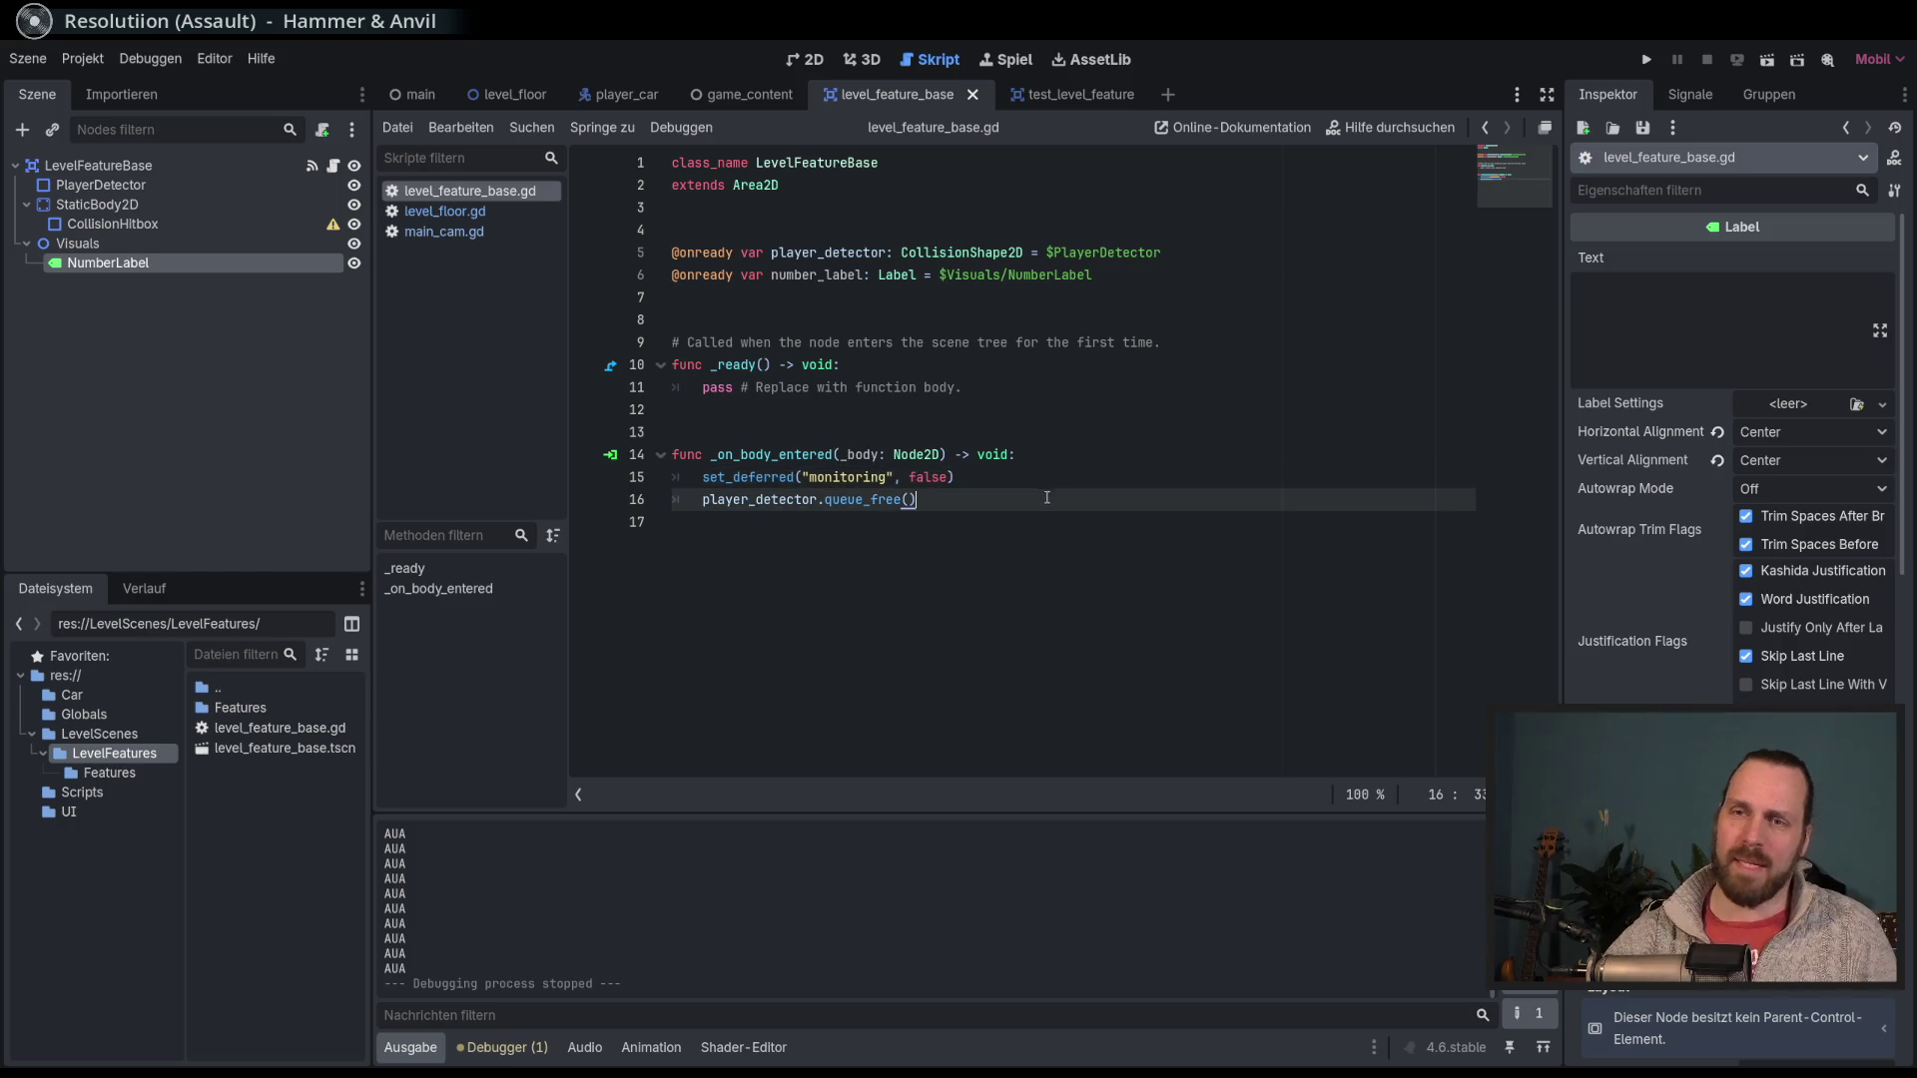
left_click(1066, 512)
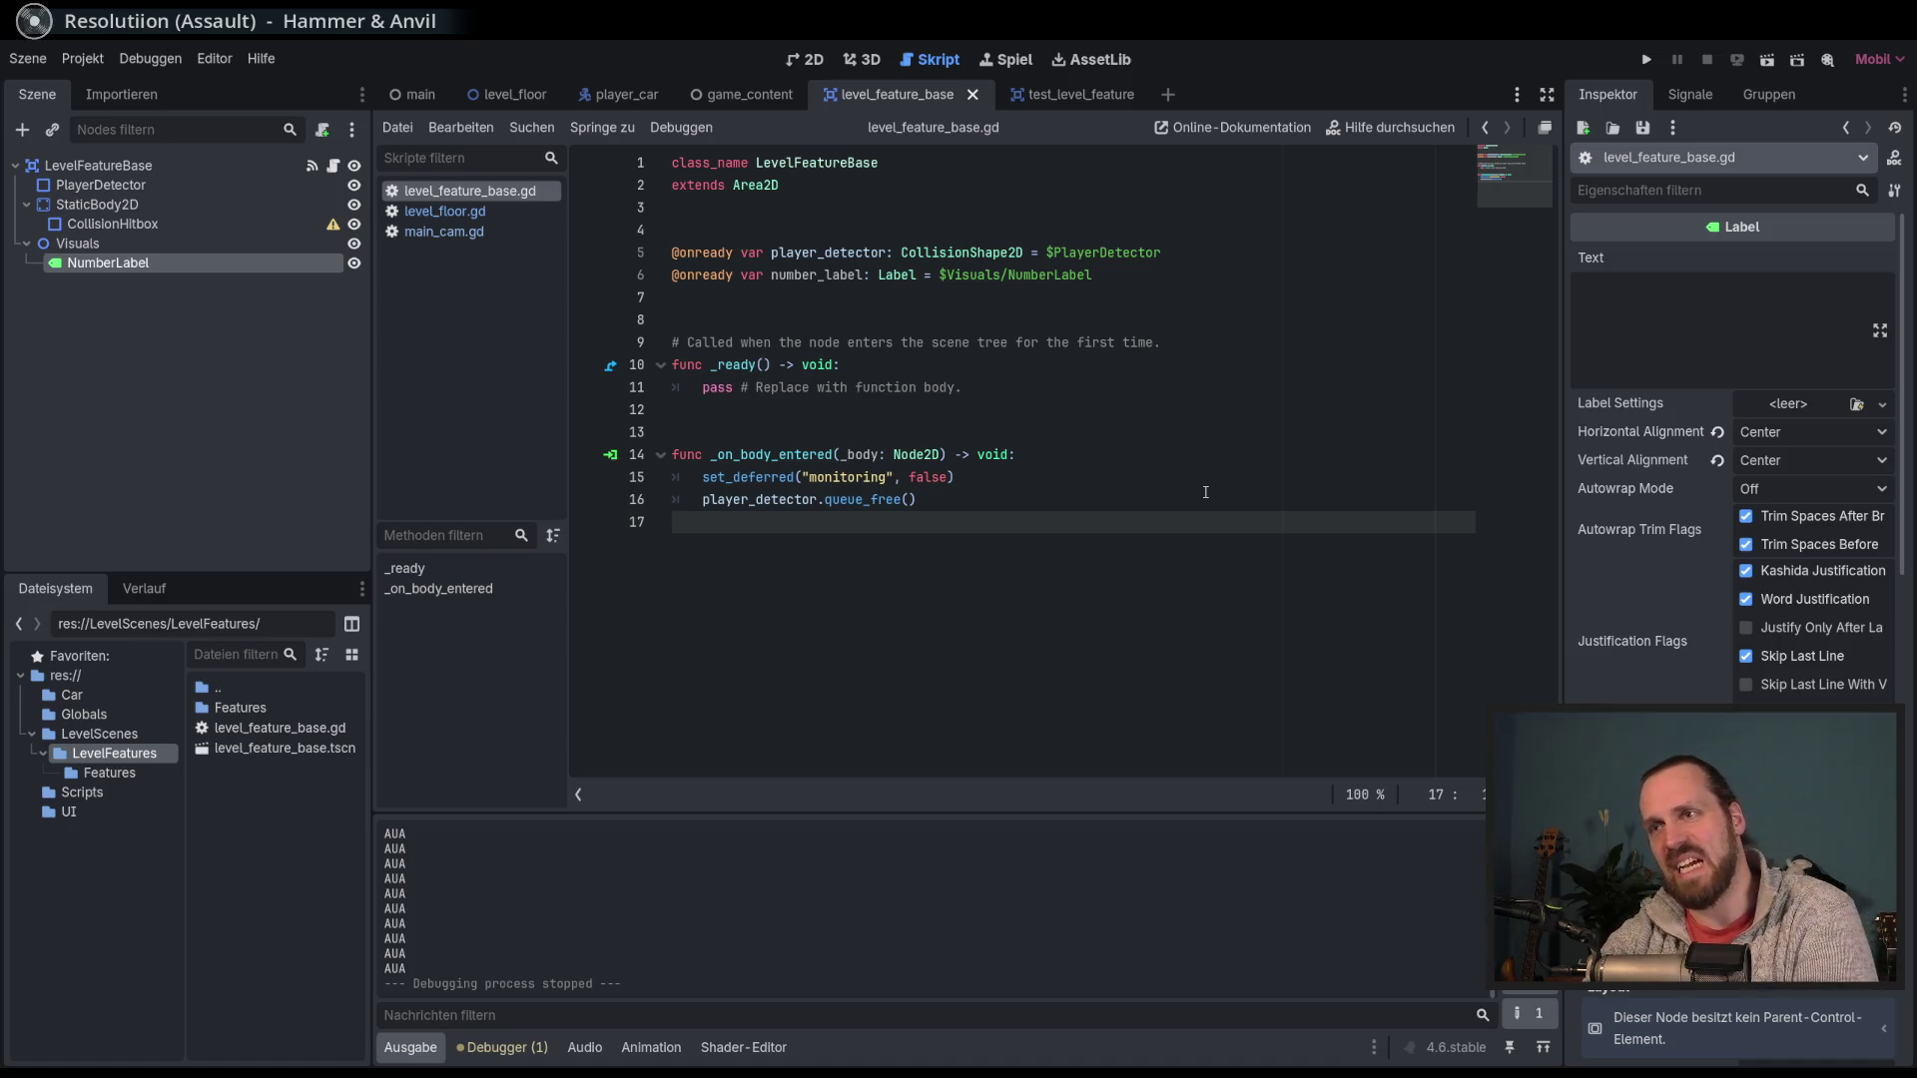
left_click(1205, 494)
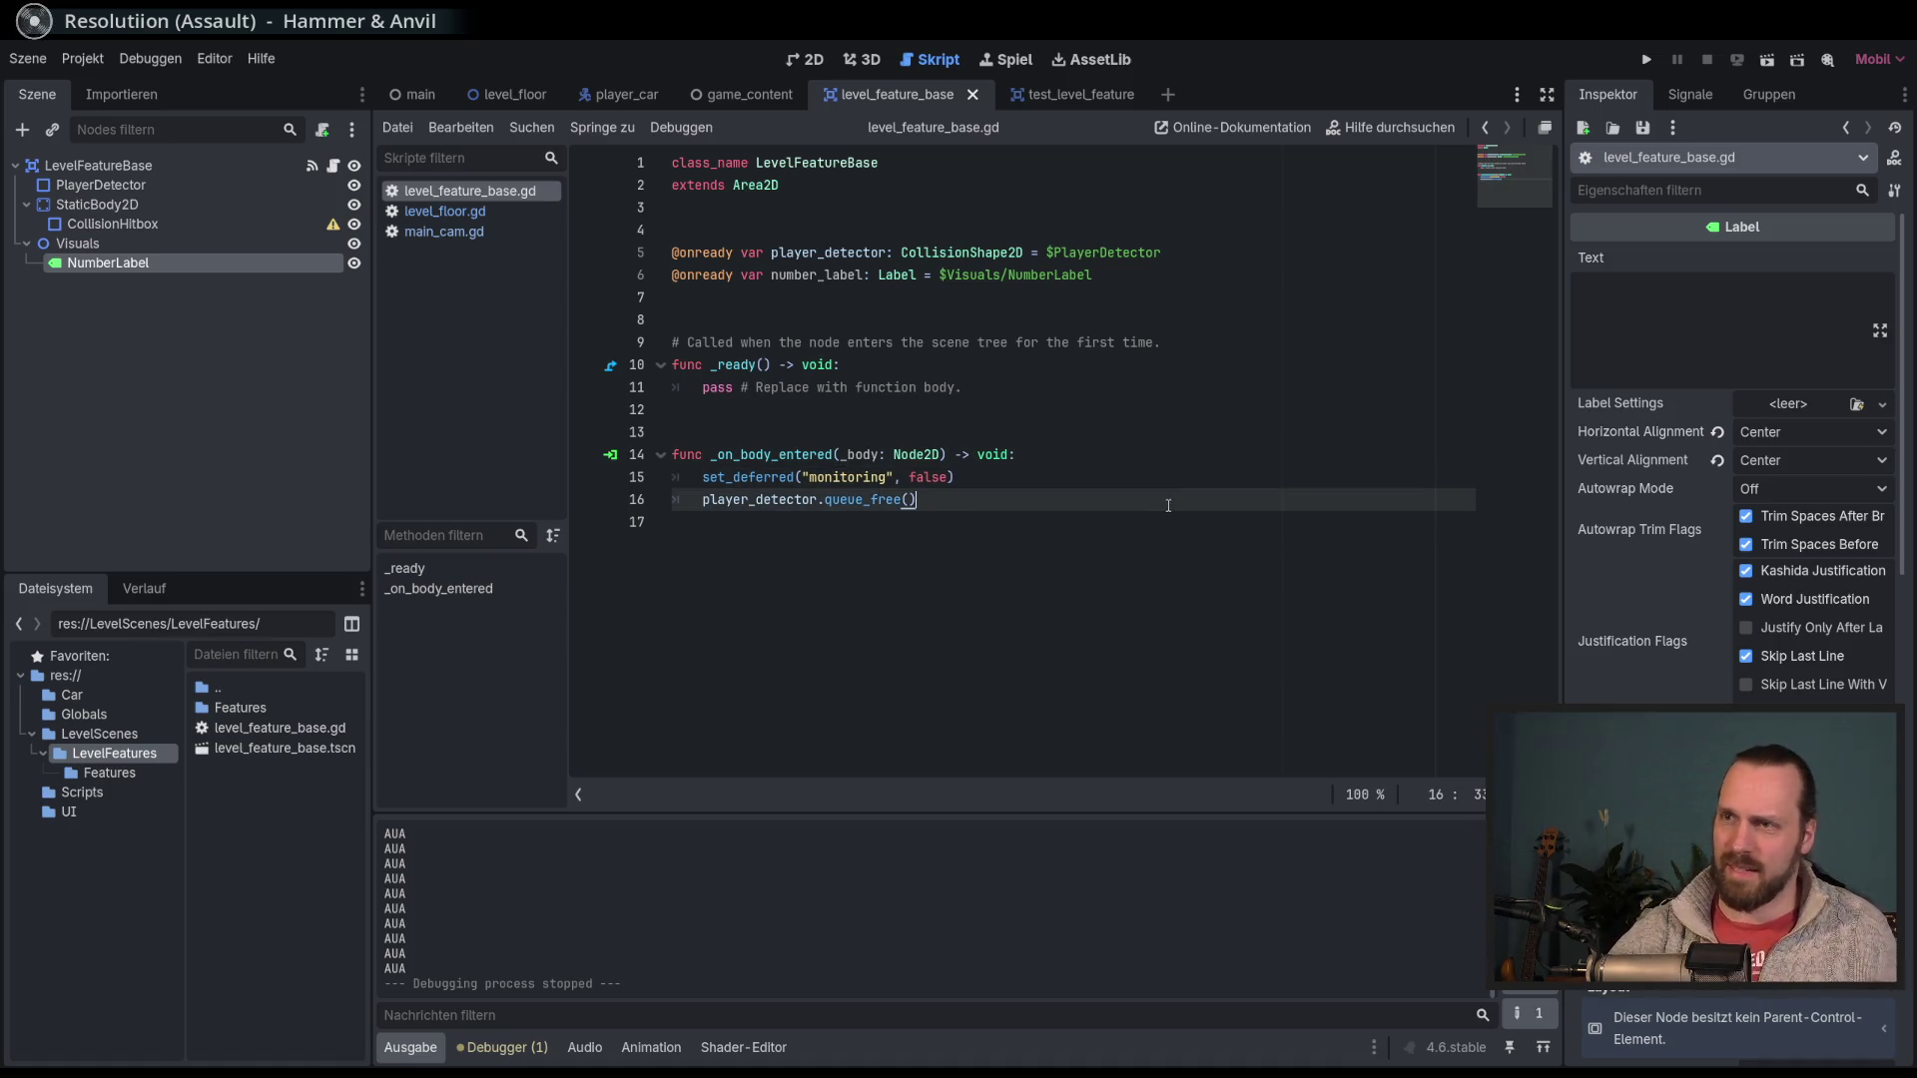
Review the set_deferred and queue_free lines 15–16 of the body-entered handler.
key("Up")
key("End")
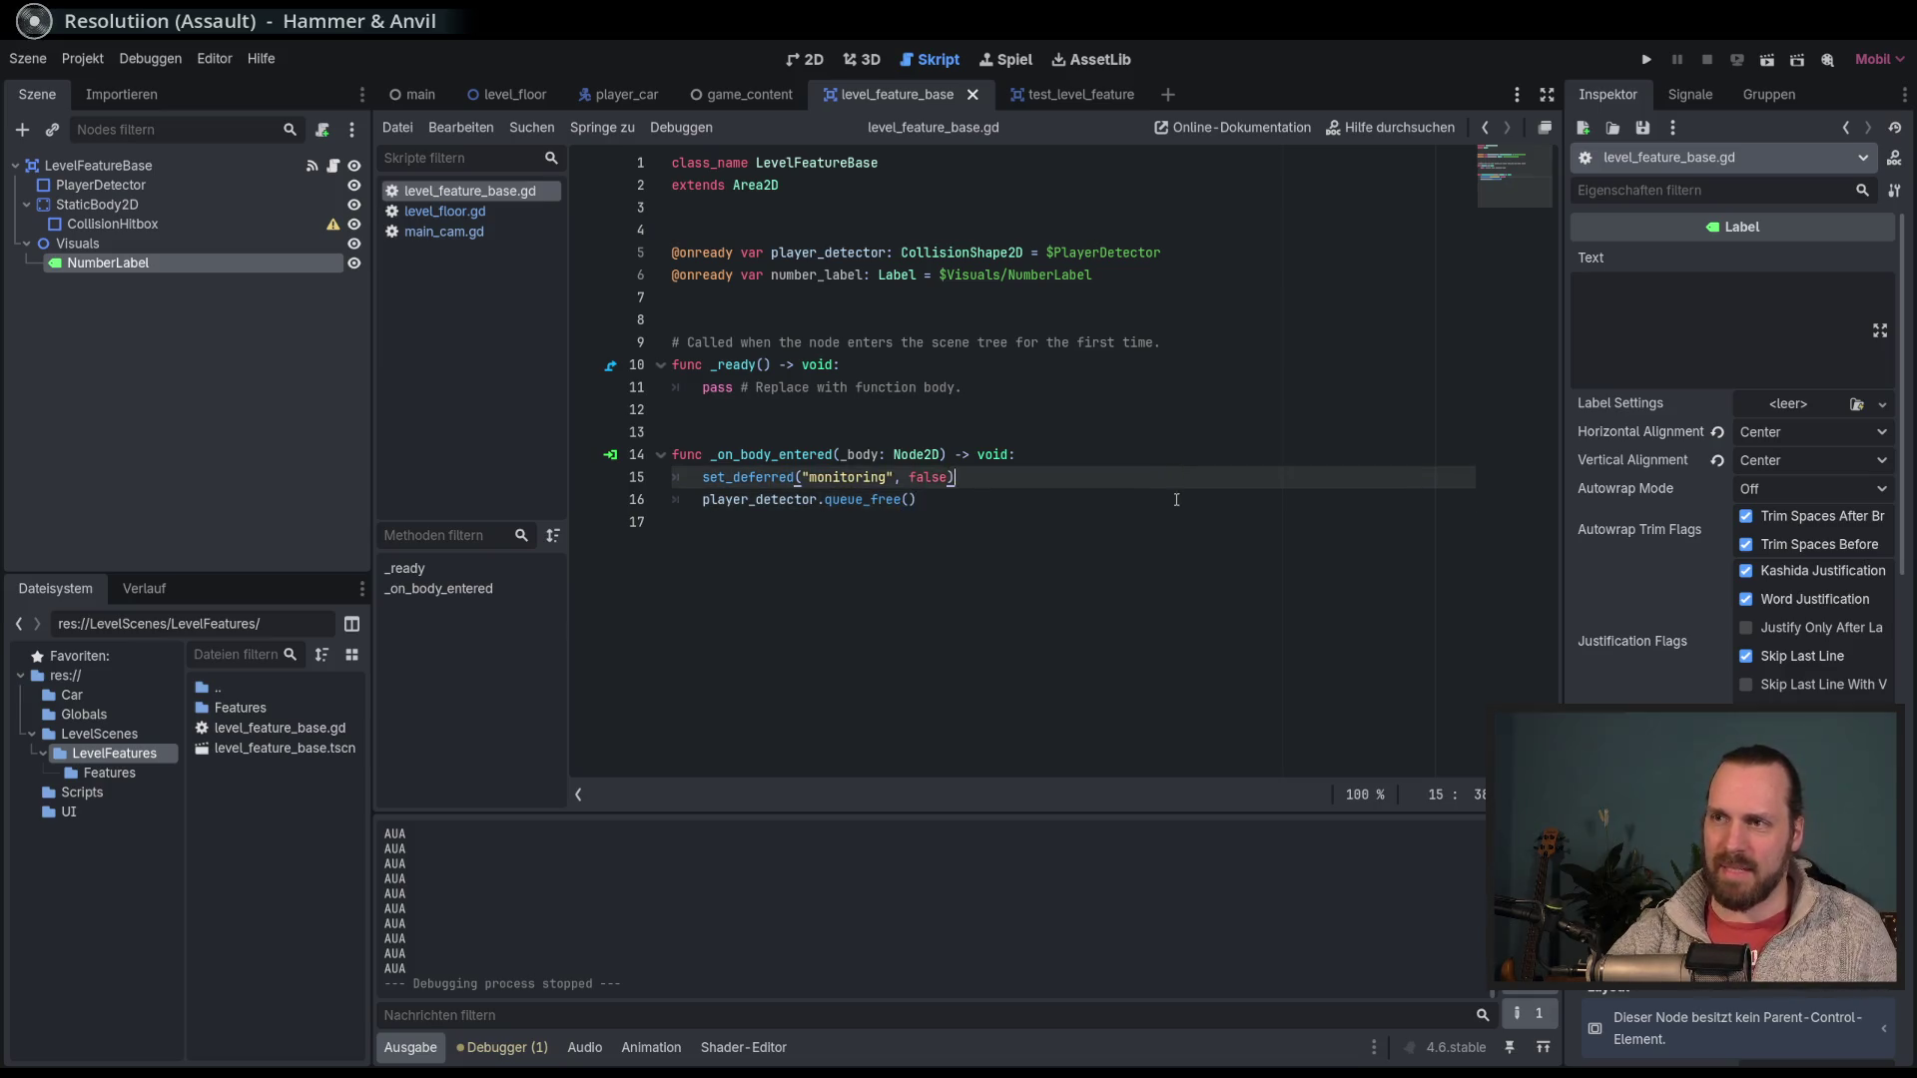
left_click(1176, 499)
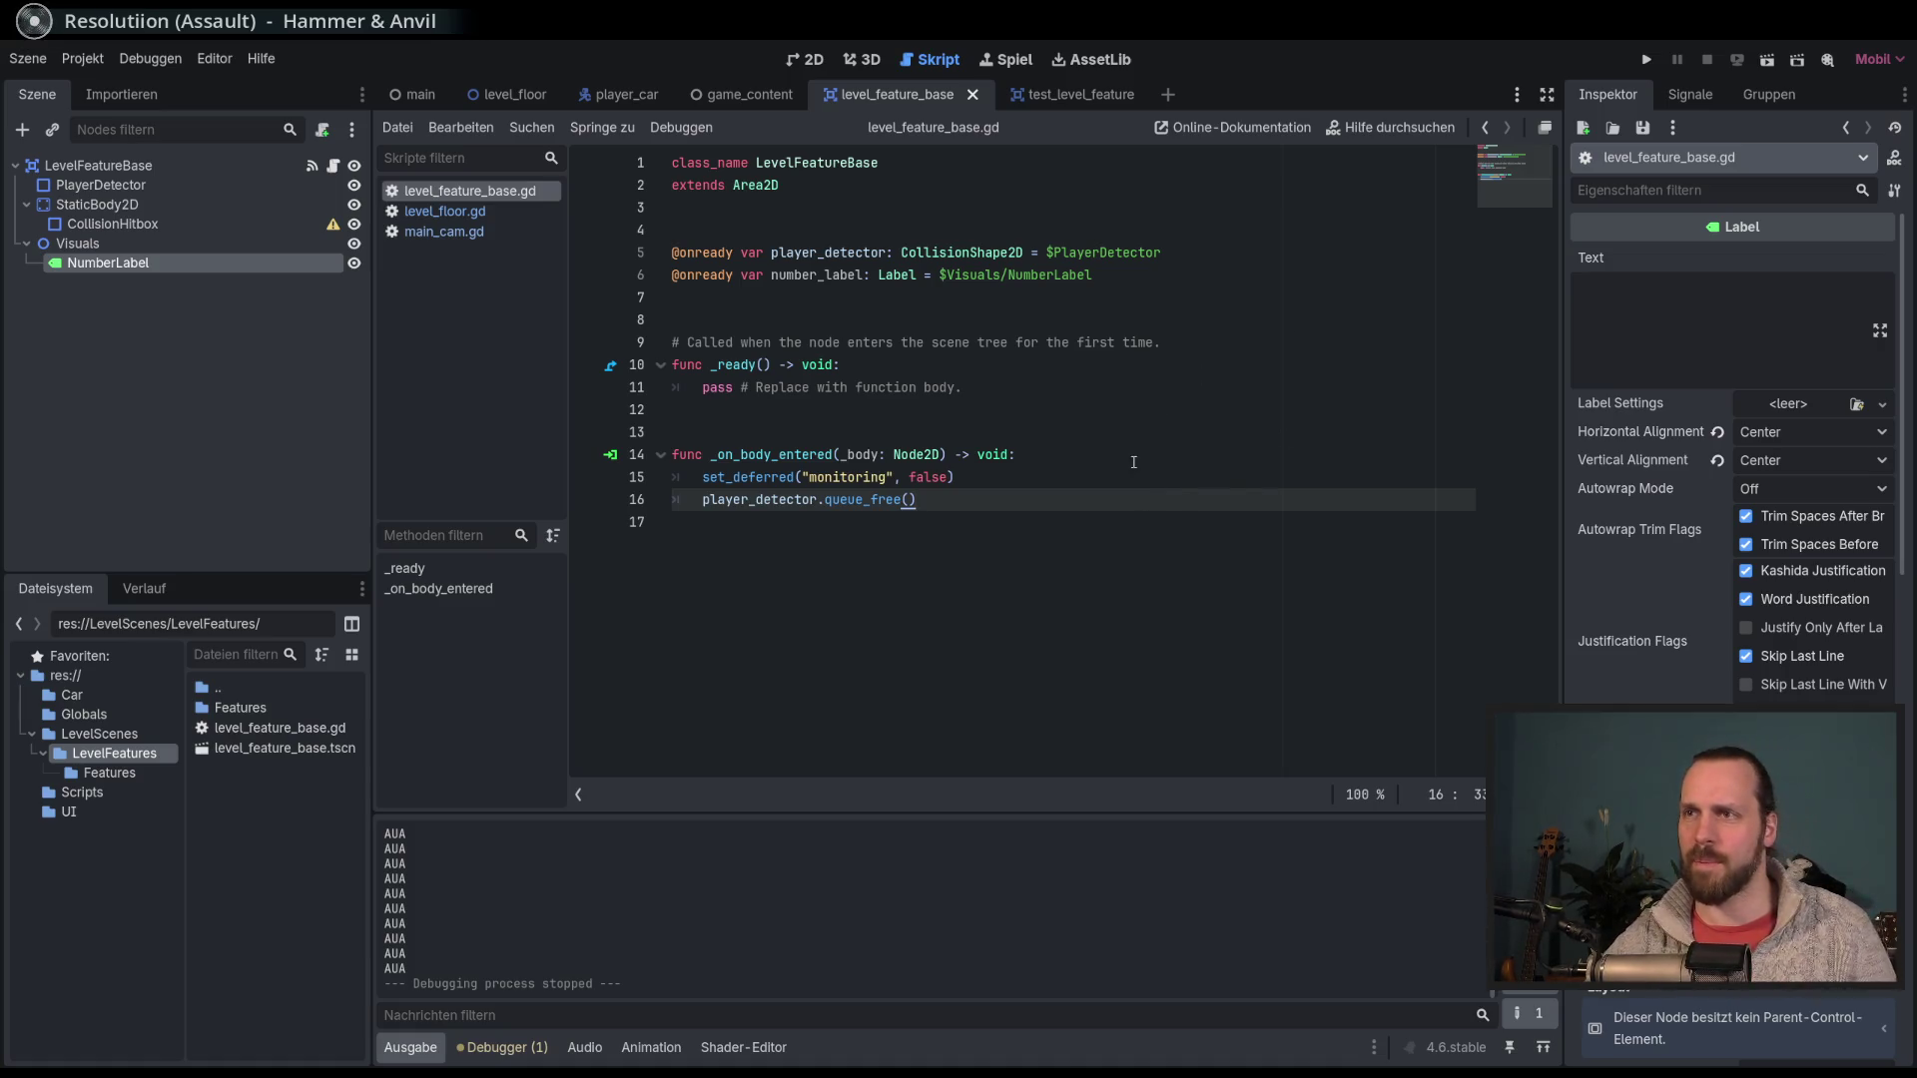
key("End")
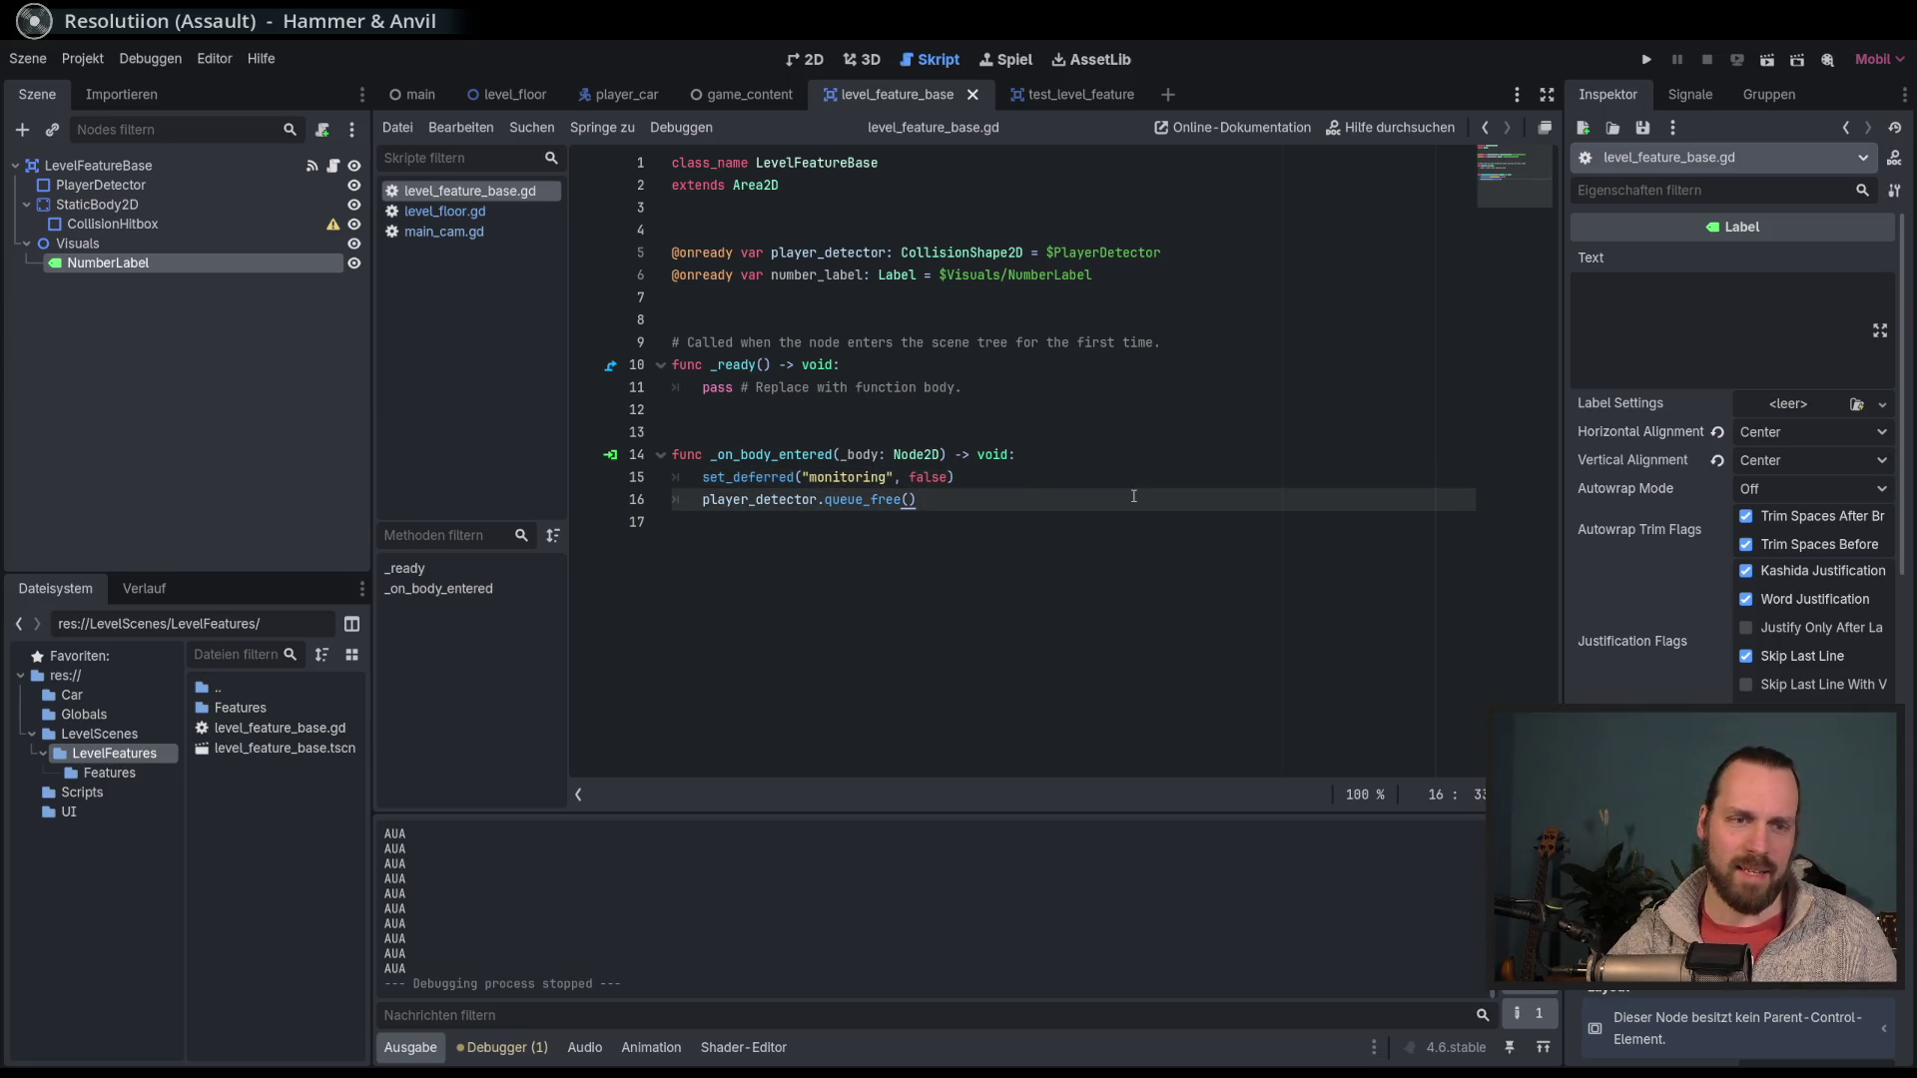
key("Up")
key("Down")
key("Up")
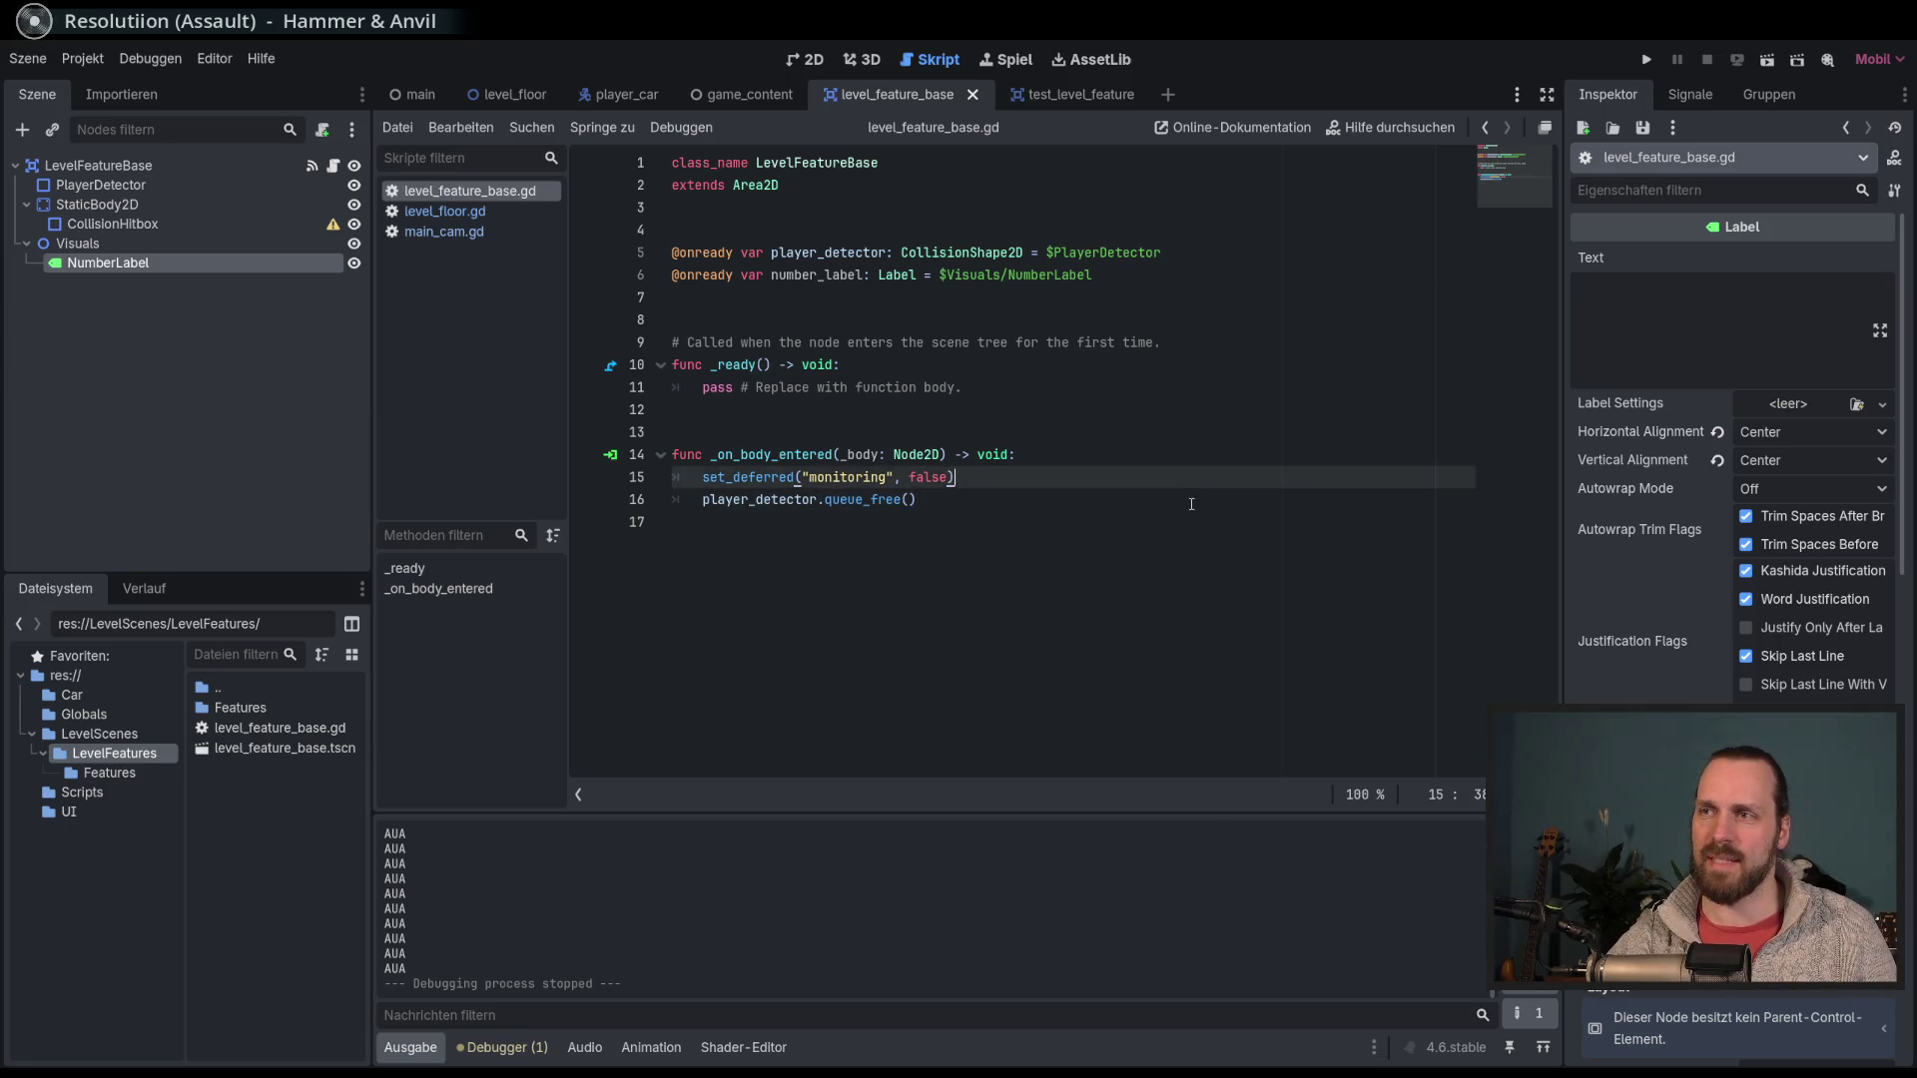
key("Down")
key("Up")
key("Down")
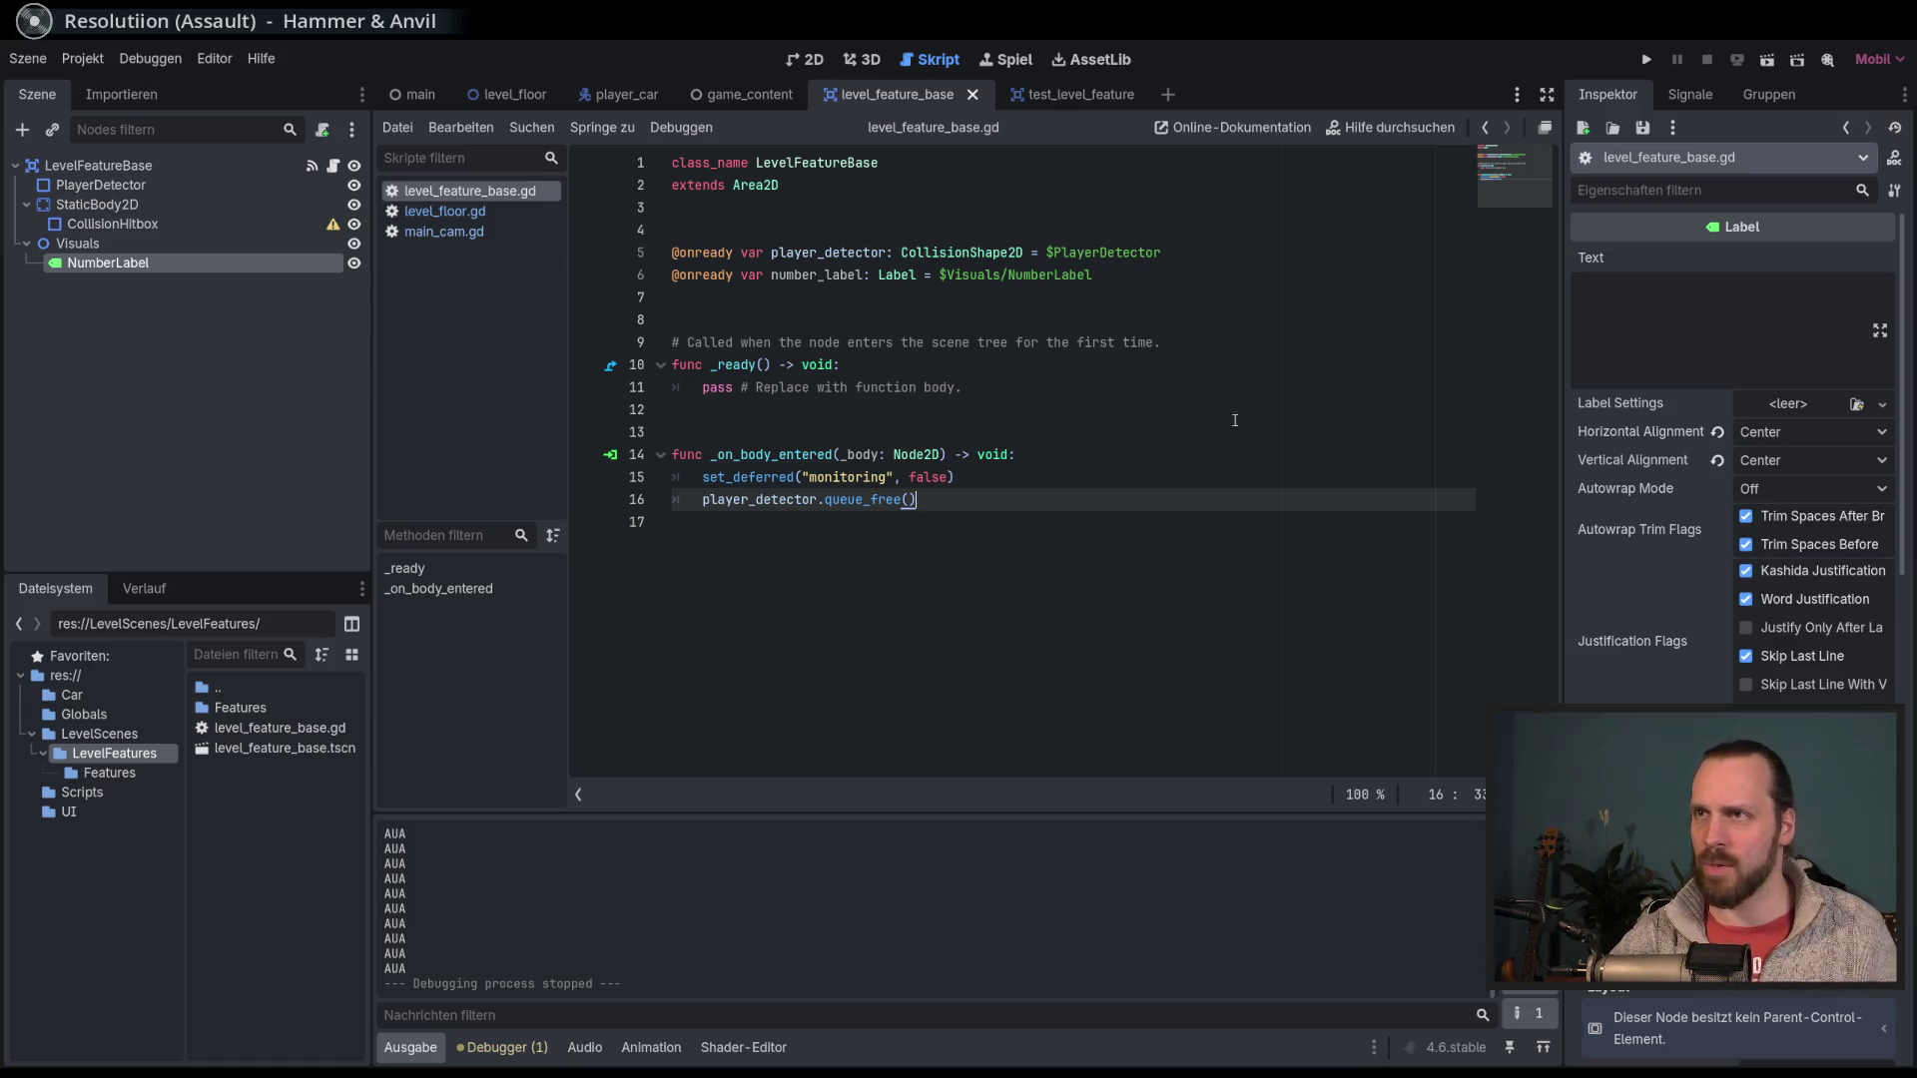
left_click(1174, 514)
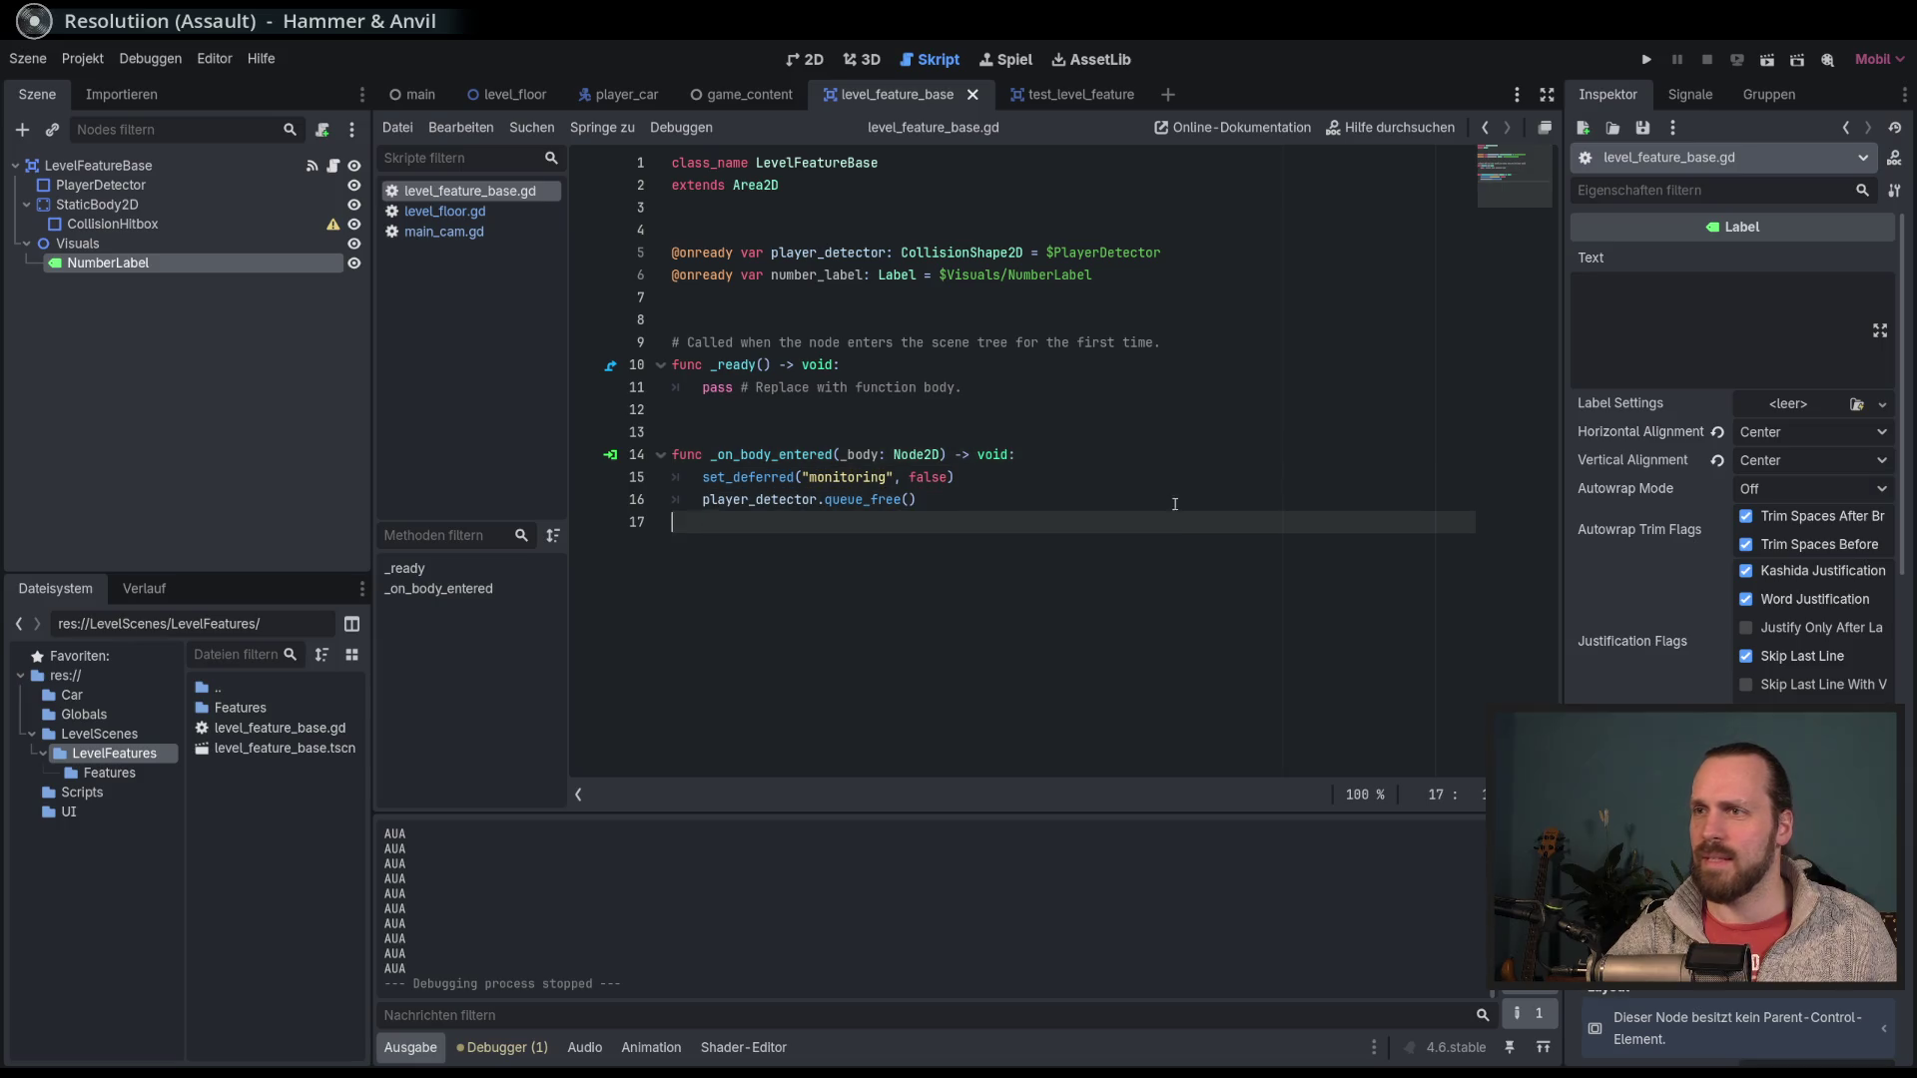
left_click(1184, 497)
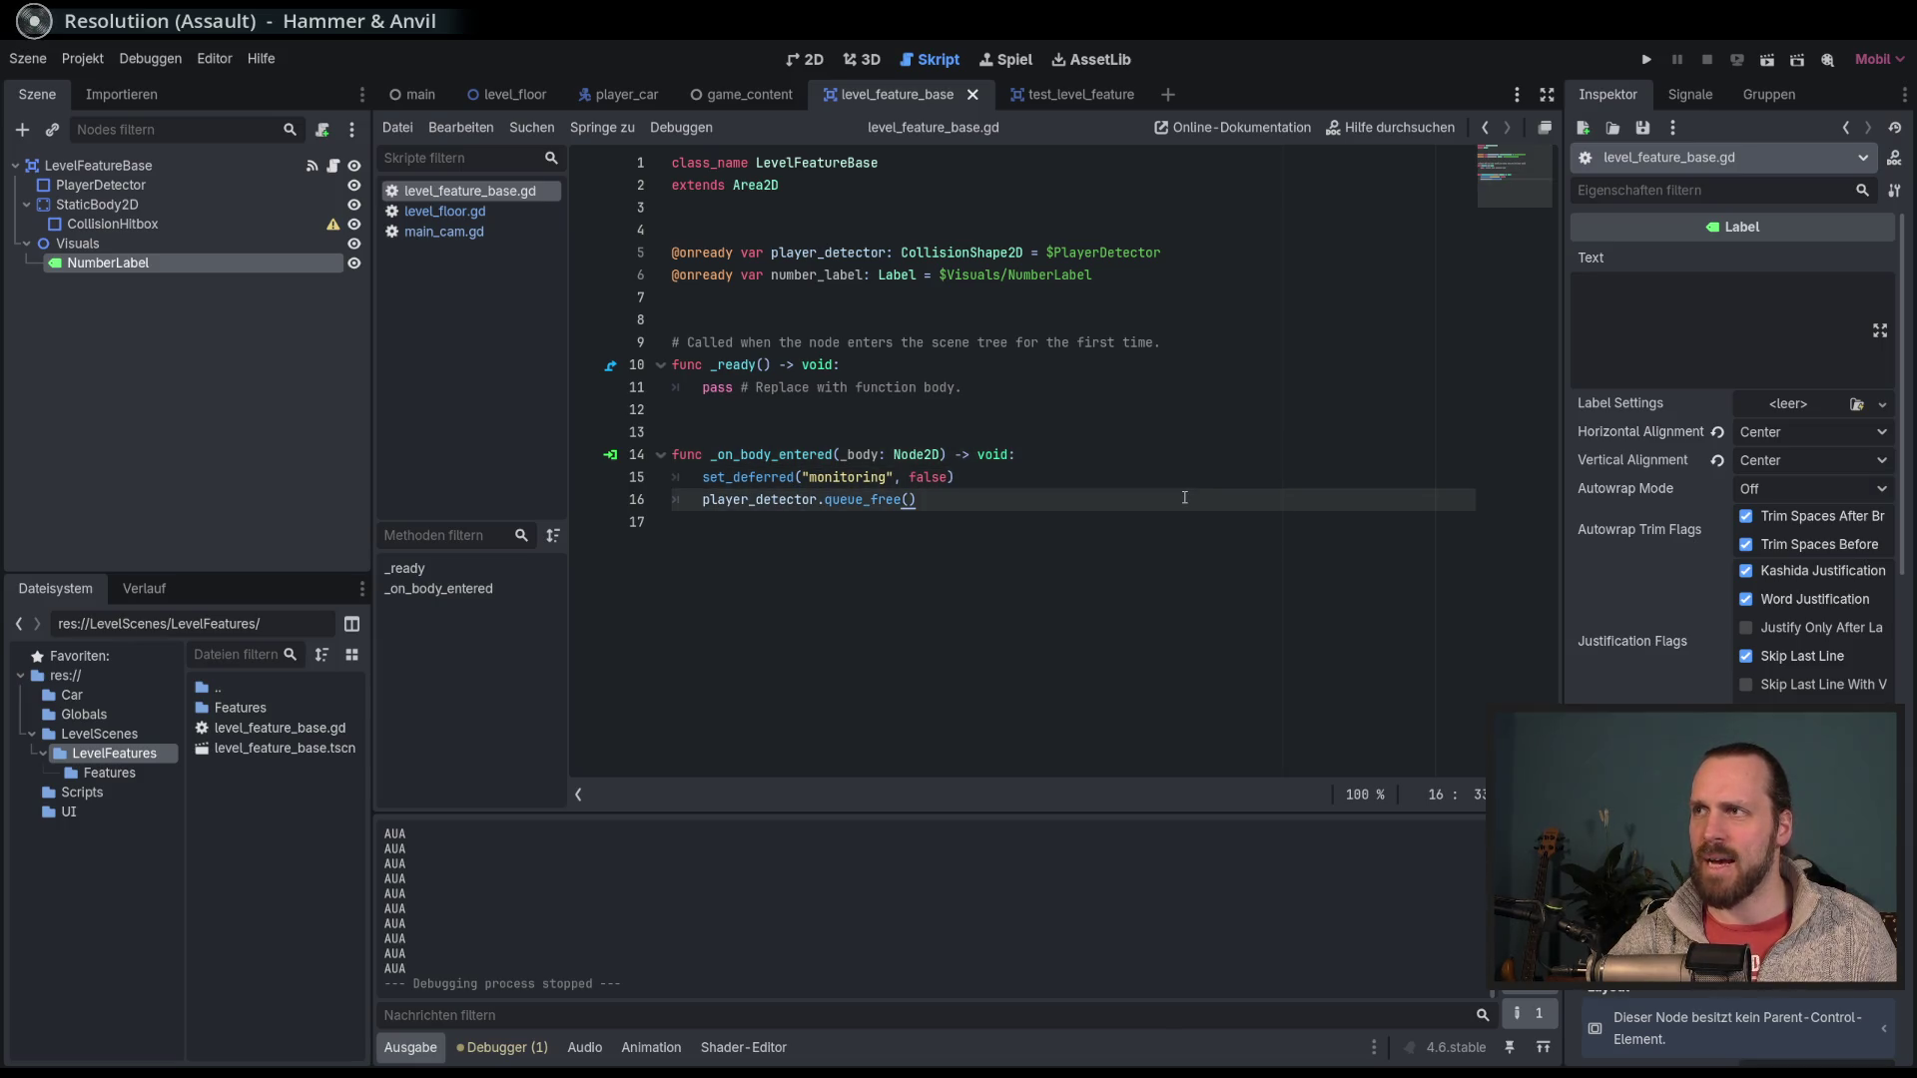